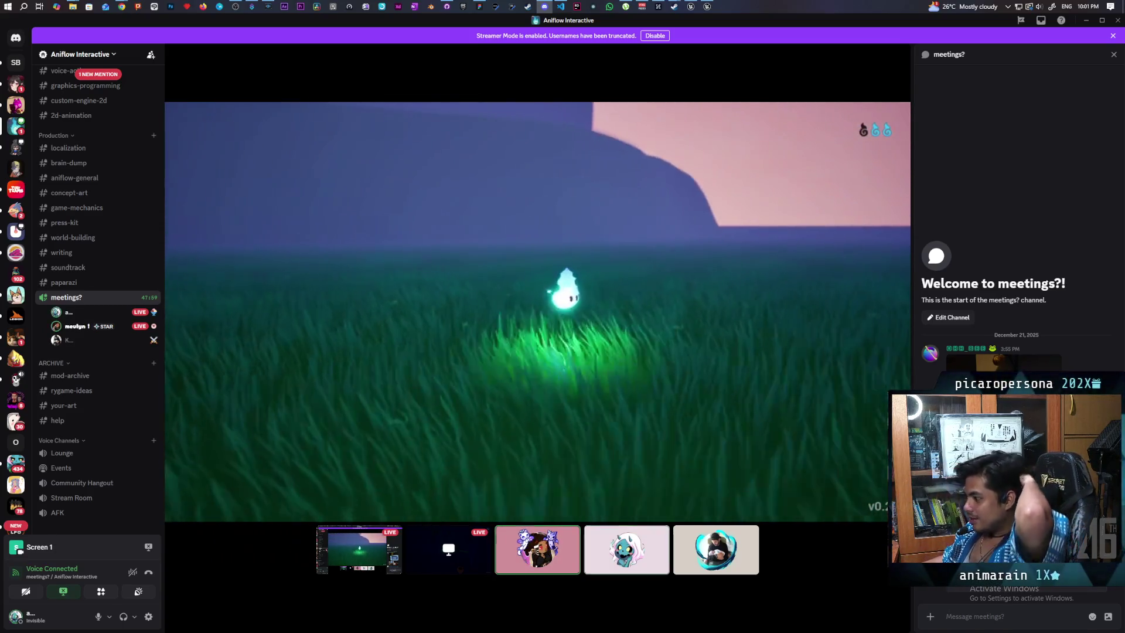
- Open the #concept-art channel, view the pencil character-sheet sketch full-size, then close it
{"action": "mouse_move", "coordinate": [706, 336]}
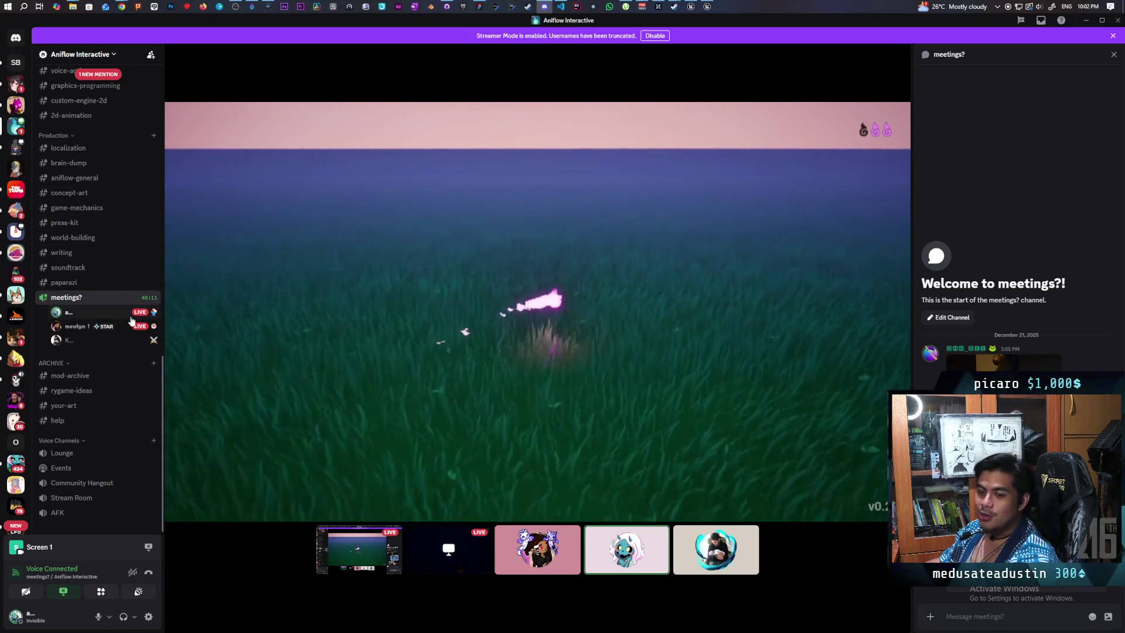
{"action": "scroll", "coordinate": [117, 304], "scroll_direction": "up", "scroll_amount": 3}
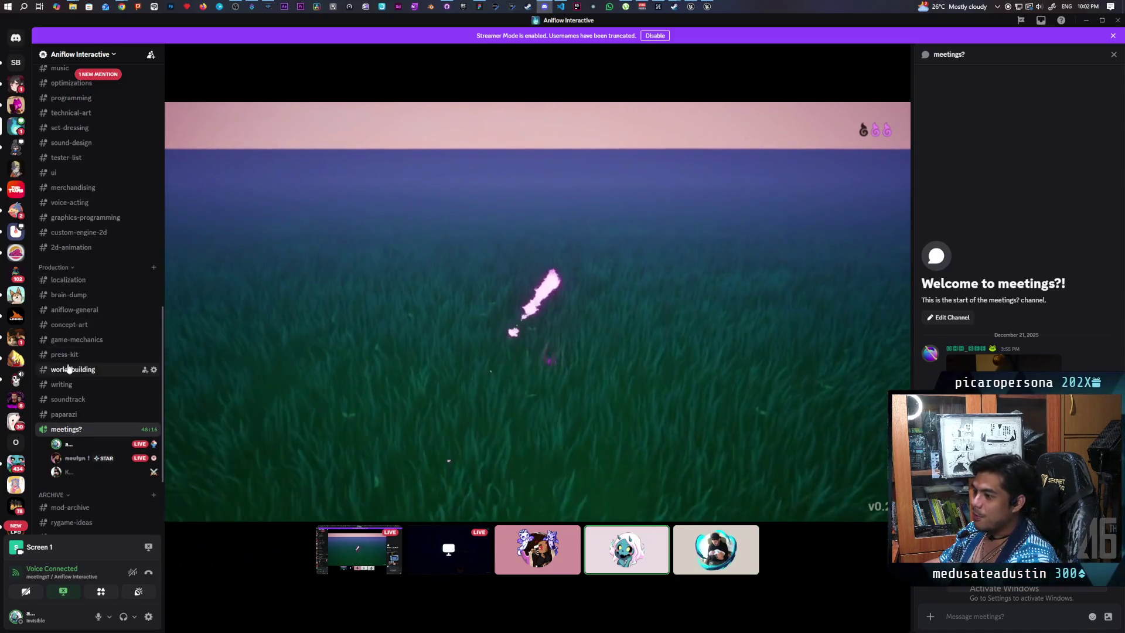
{"action": "scroll", "coordinate": [103, 340], "scroll_direction": "down", "scroll_amount": 1}
{"action": "scroll", "coordinate": [103, 341], "scroll_direction": "down", "scroll_amount": 1}
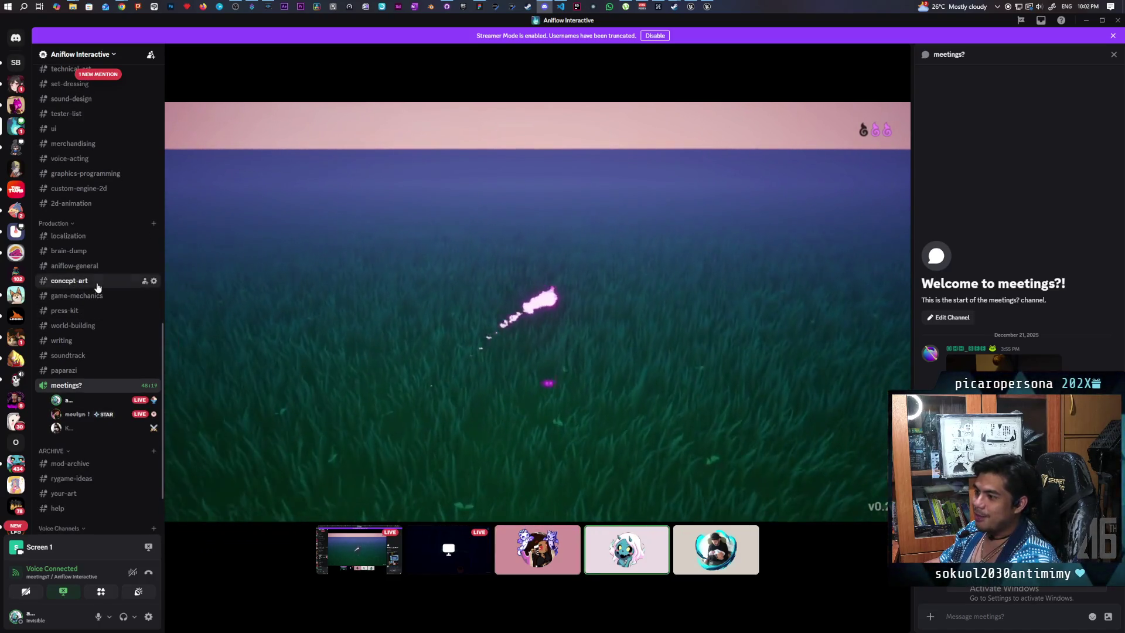
{"action": "left_click", "coordinate": [98, 282]}
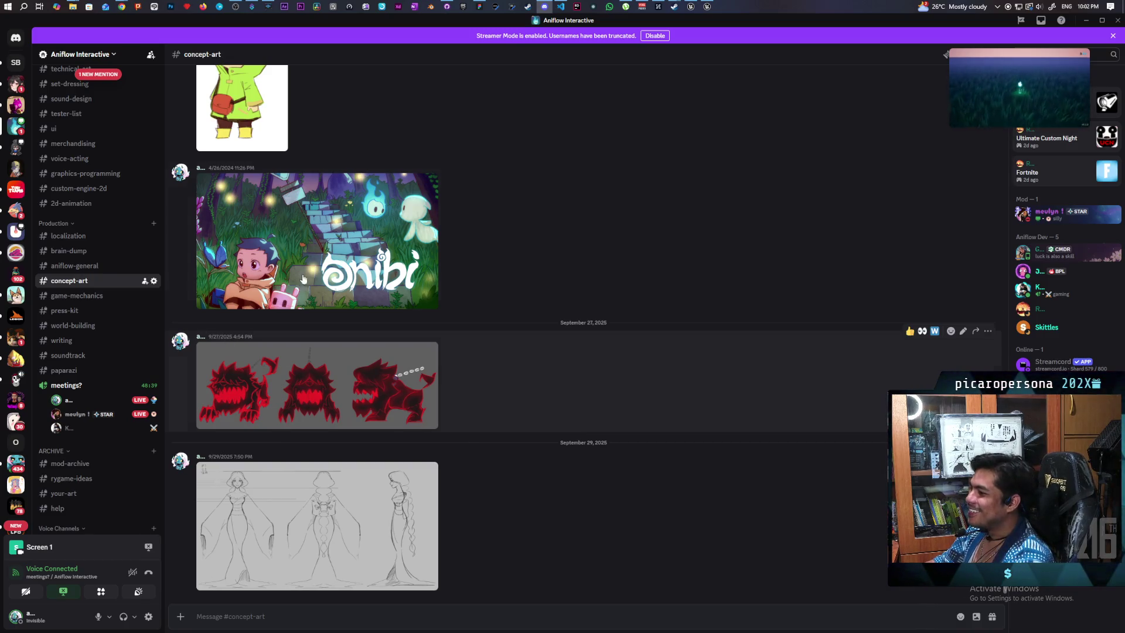
{"action": "left_click", "coordinate": [308, 499]}
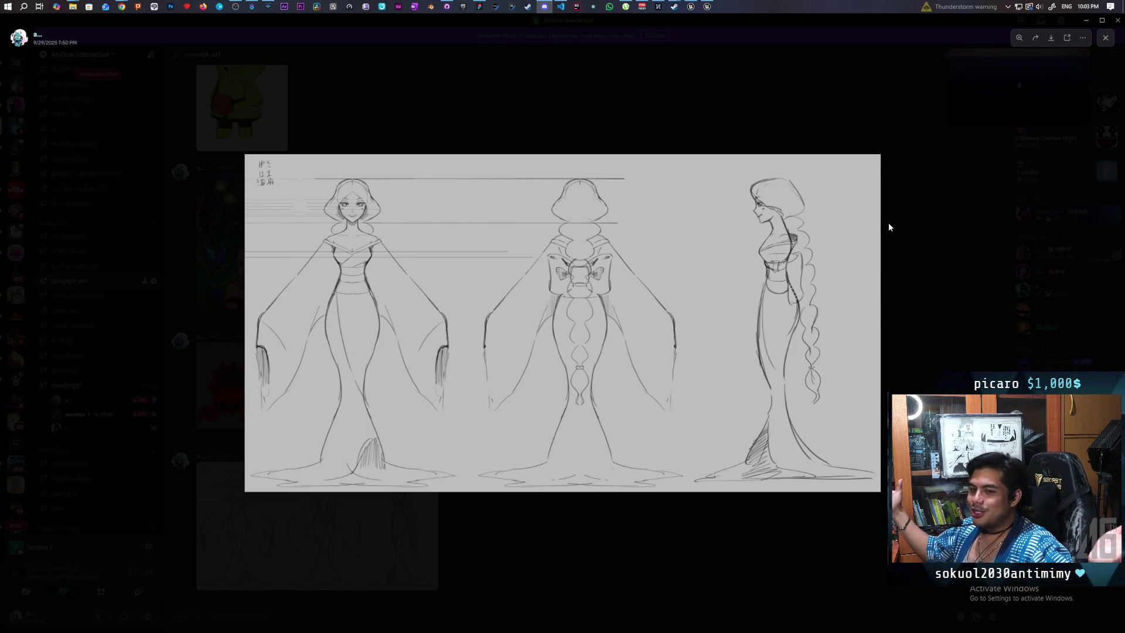
{"action": "left_click", "coordinate": [770, 136]}
- Scroll back to the 5/18/2023 witch render posts and enlarge the kimono render
{"action": "scroll", "coordinate": [590, 381], "scroll_direction": "up", "scroll_amount": 3}
{"action": "scroll", "coordinate": [586, 384], "scroll_direction": "up", "scroll_amount": 8}
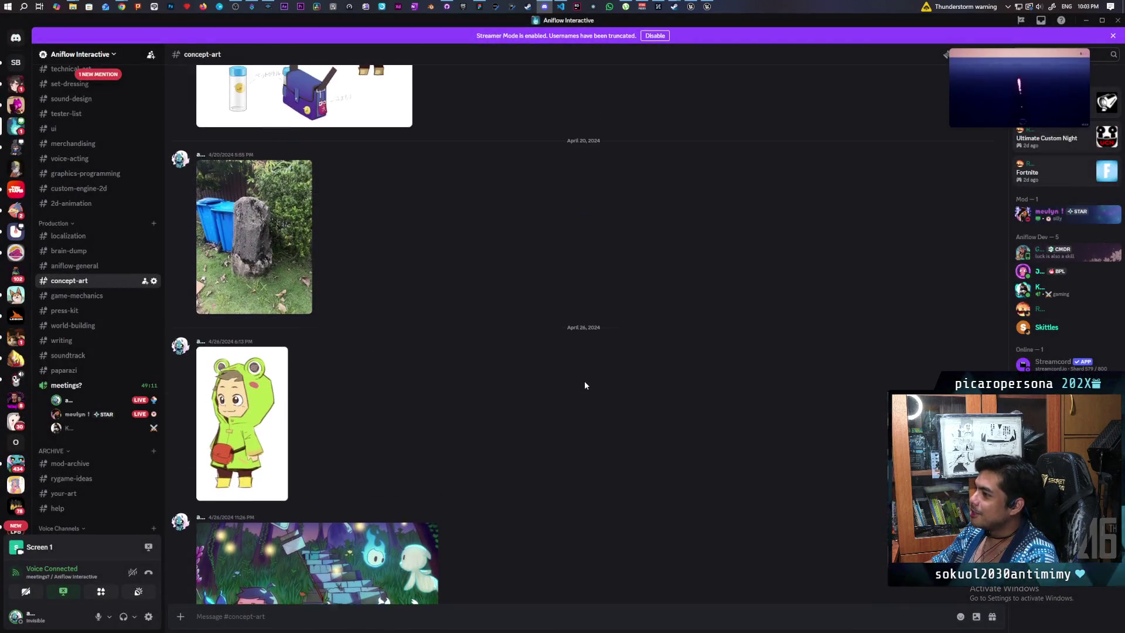
{"action": "scroll", "coordinate": [572, 392], "scroll_direction": "up", "scroll_amount": 15}
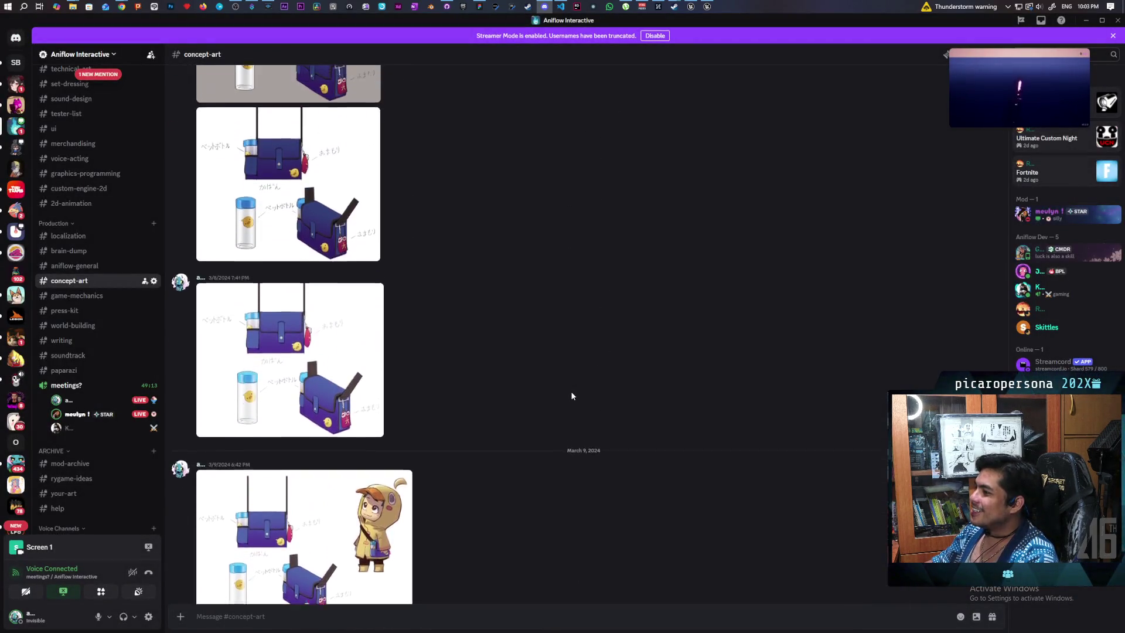
{"action": "scroll", "coordinate": [572, 397], "scroll_direction": "up", "scroll_amount": 10}
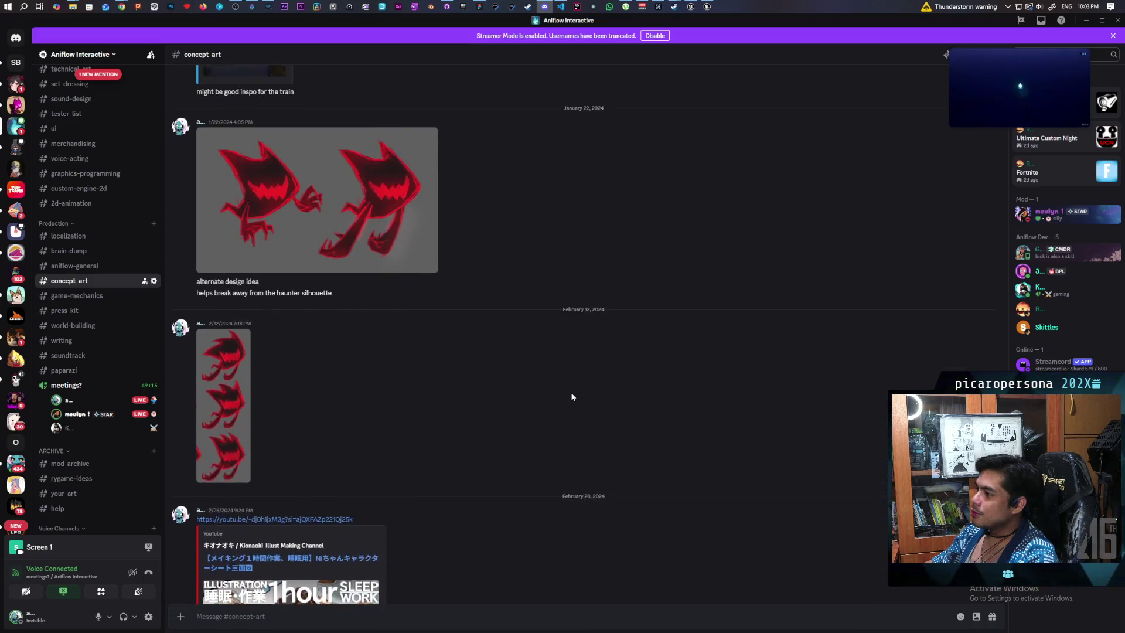
{"action": "scroll", "coordinate": [572, 397], "scroll_direction": "up", "scroll_amount": 20}
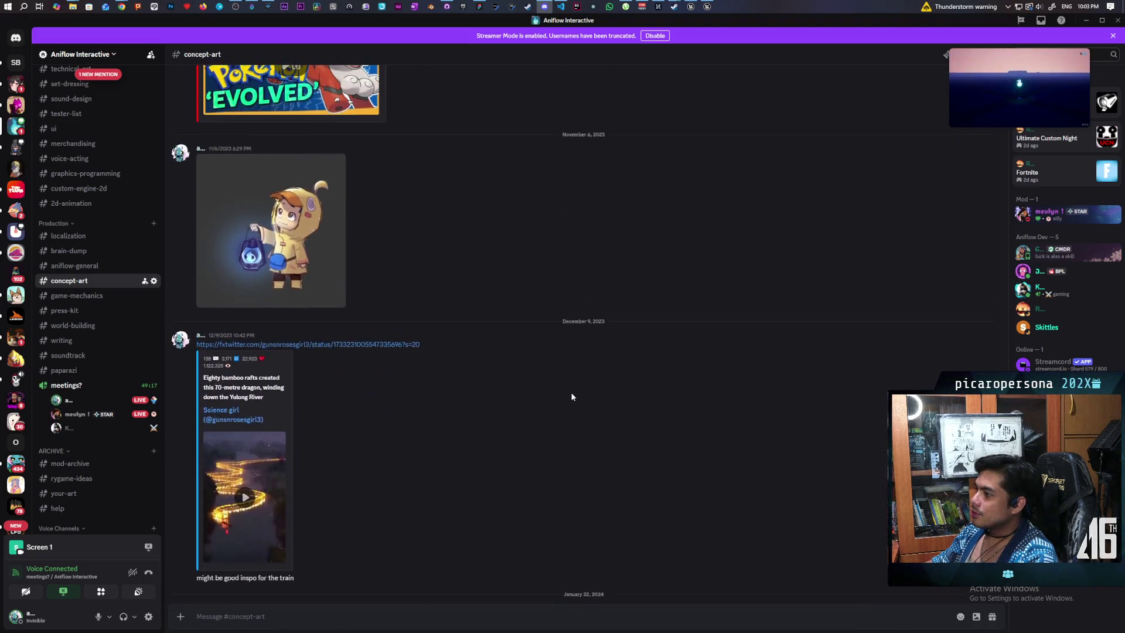
{"action": "scroll", "coordinate": [572, 397], "scroll_direction": "up", "scroll_amount": 15}
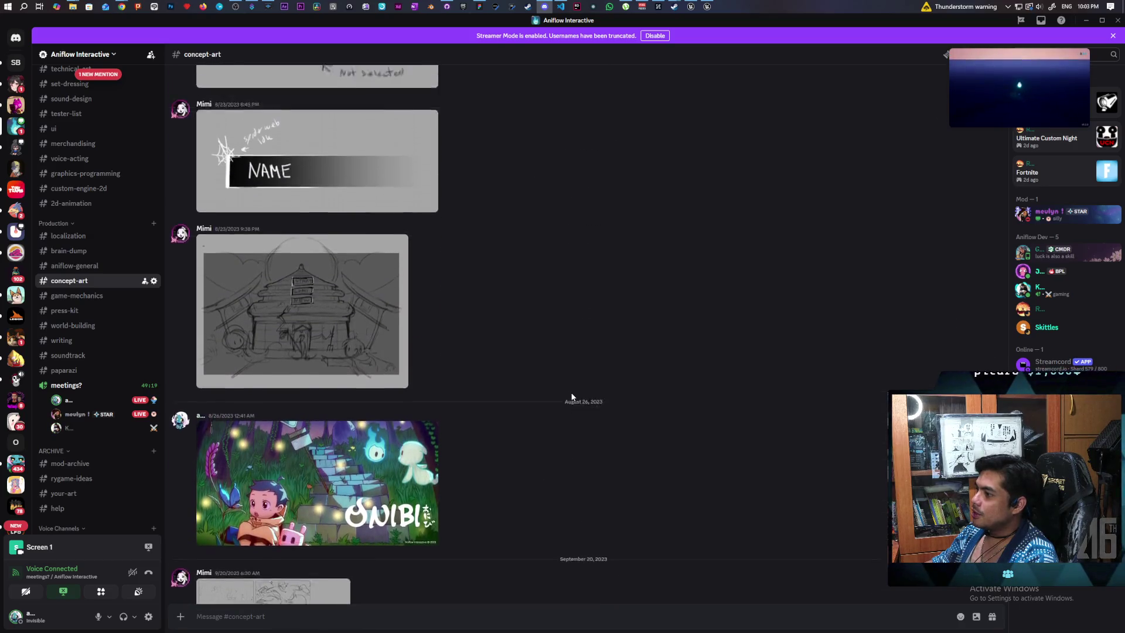
{"action": "scroll", "coordinate": [481, 402], "scroll_direction": "up", "scroll_amount": 3}
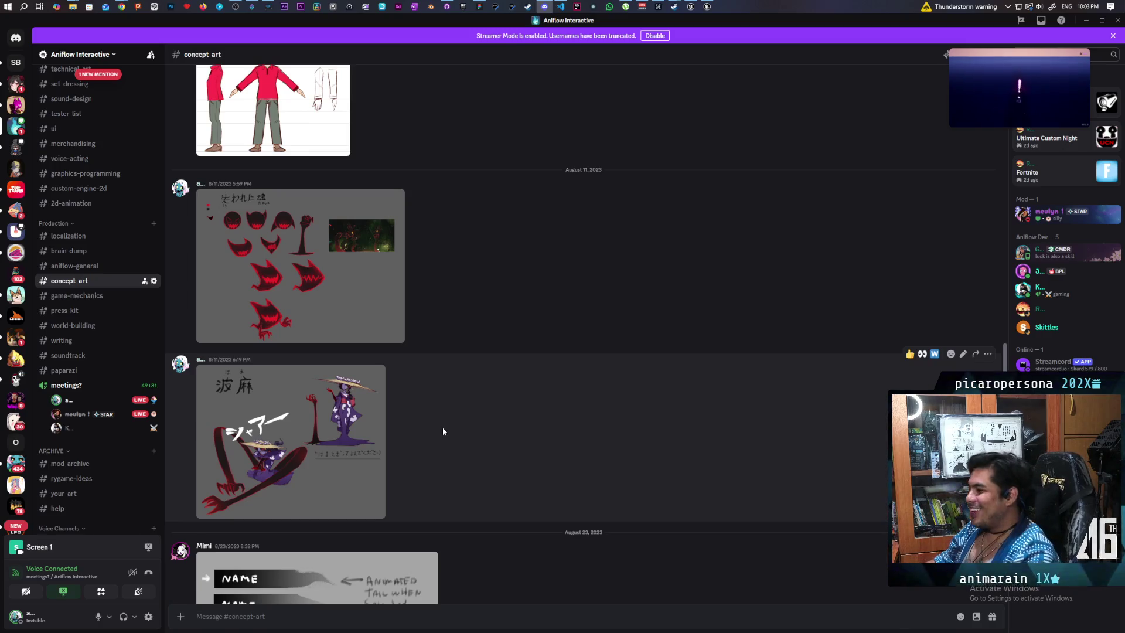
{"action": "scroll", "coordinate": [463, 433], "scroll_direction": "up", "scroll_amount": 5}
{"action": "scroll", "coordinate": [484, 434], "scroll_direction": "up", "scroll_amount": 10}
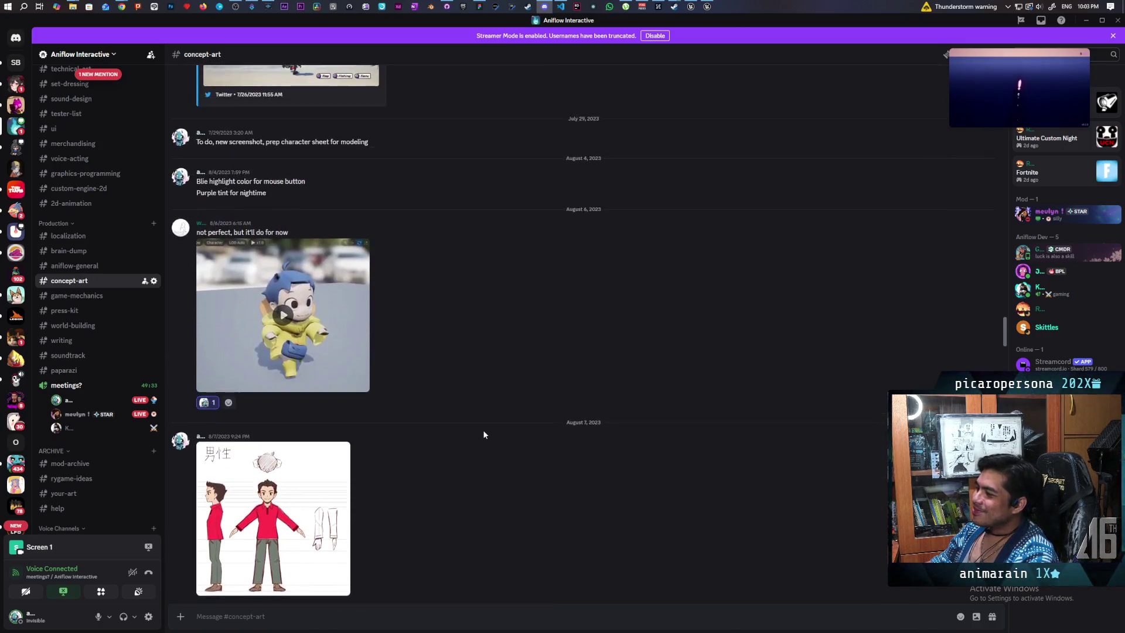
{"action": "scroll", "coordinate": [484, 434], "scroll_direction": "up", "scroll_amount": 15}
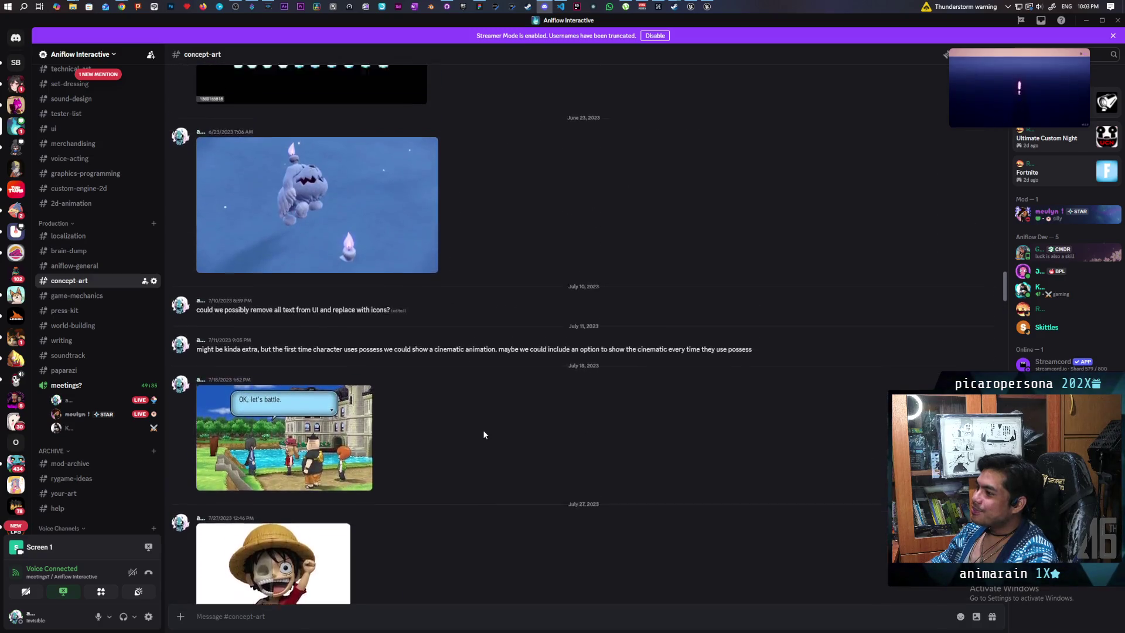
{"action": "scroll", "coordinate": [484, 435], "scroll_direction": "up", "scroll_amount": 8}
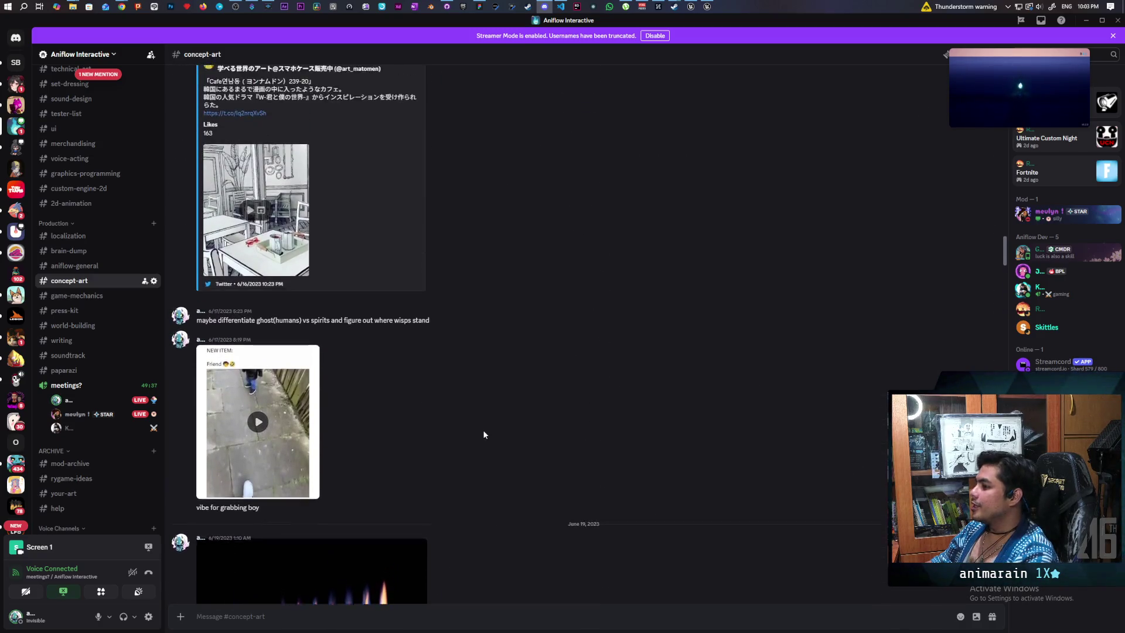
{"action": "scroll", "coordinate": [483, 434], "scroll_direction": "up", "scroll_amount": 10}
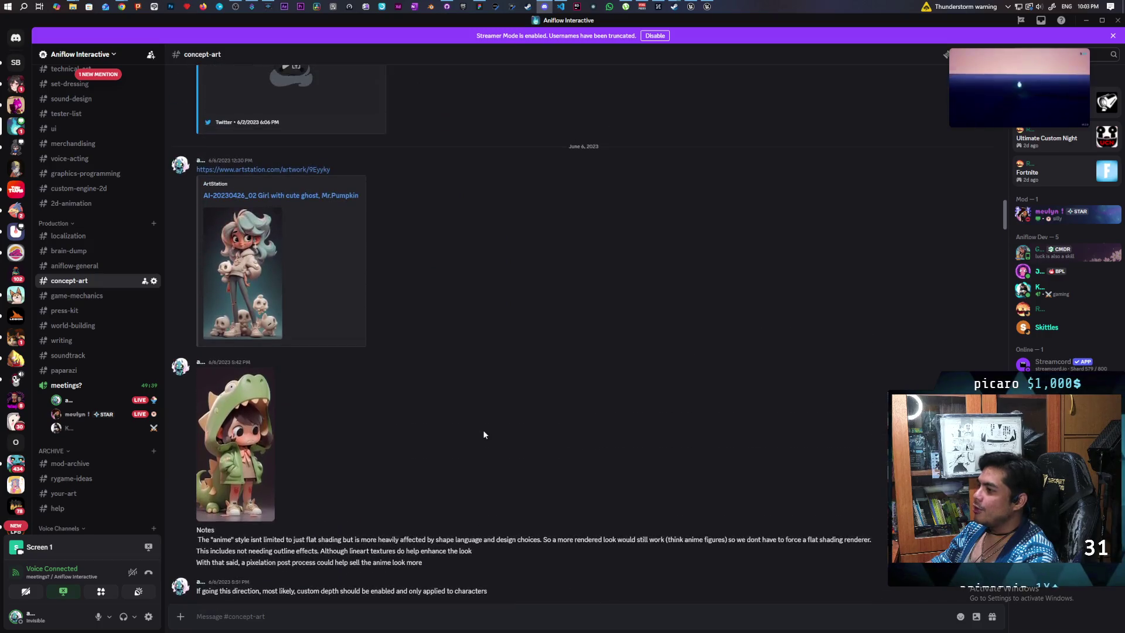
{"action": "scroll", "coordinate": [484, 434], "scroll_direction": "up", "scroll_amount": 4}
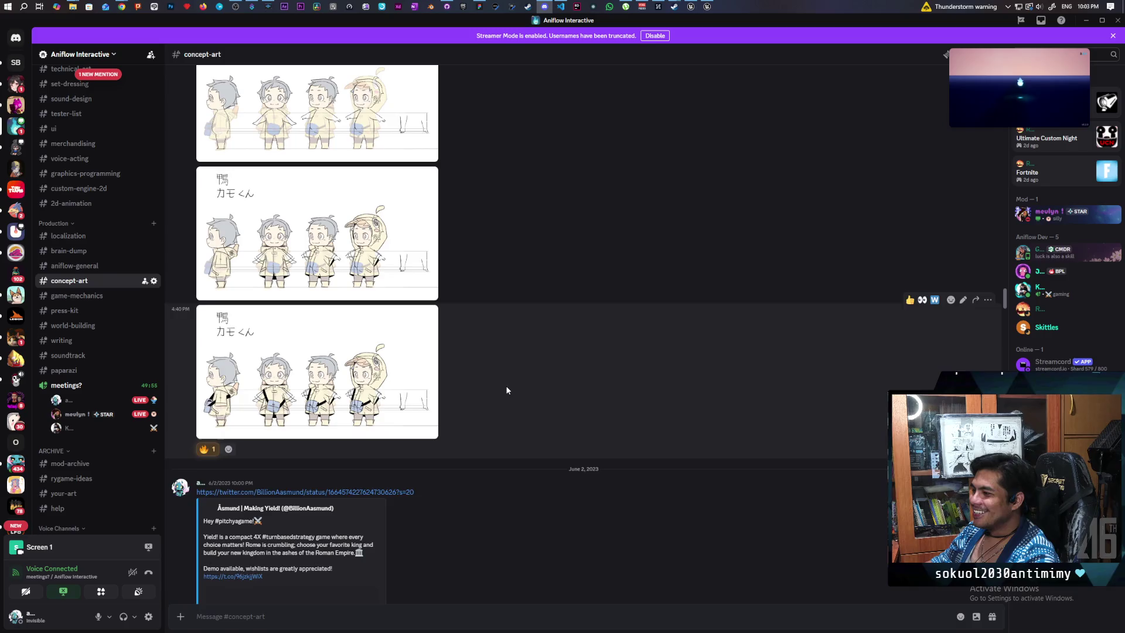
{"action": "scroll", "coordinate": [508, 395], "scroll_direction": "up", "scroll_amount": 3}
{"action": "scroll", "coordinate": [508, 395], "scroll_direction": "up", "scroll_amount": 8}
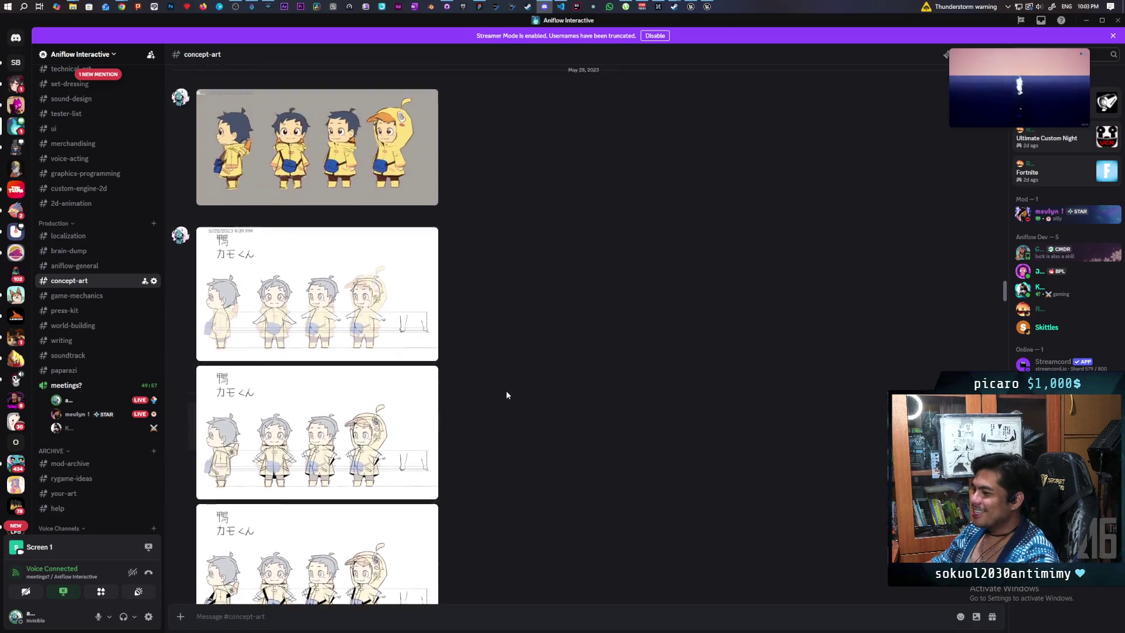
{"action": "scroll", "coordinate": [507, 395], "scroll_direction": "up", "scroll_amount": 4}
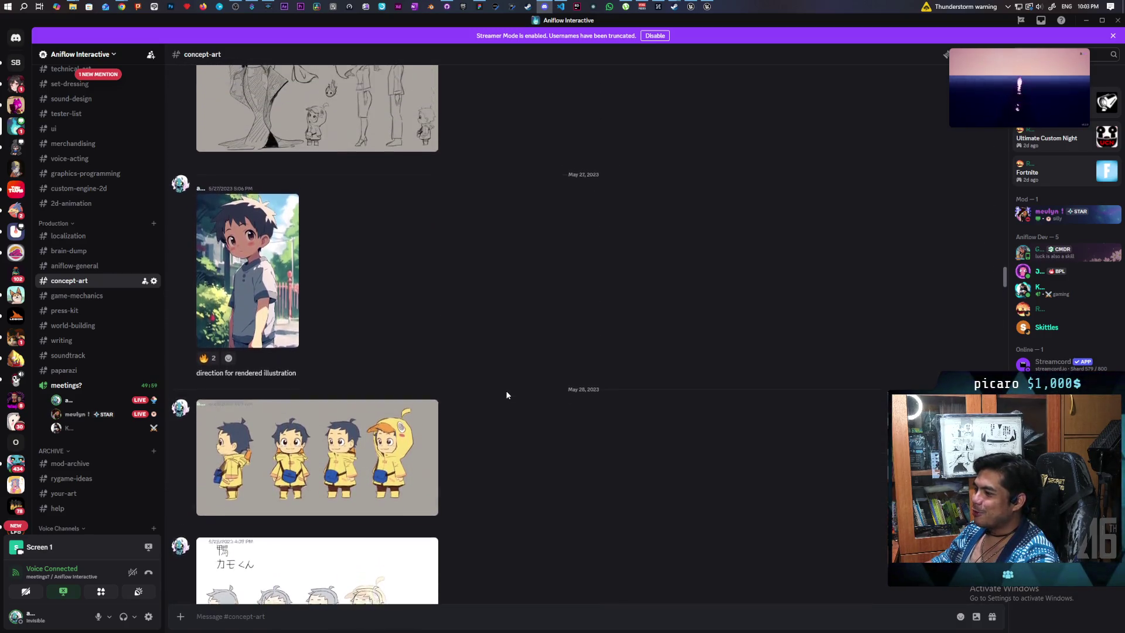
{"action": "scroll", "coordinate": [508, 395], "scroll_direction": "up", "scroll_amount": 3}
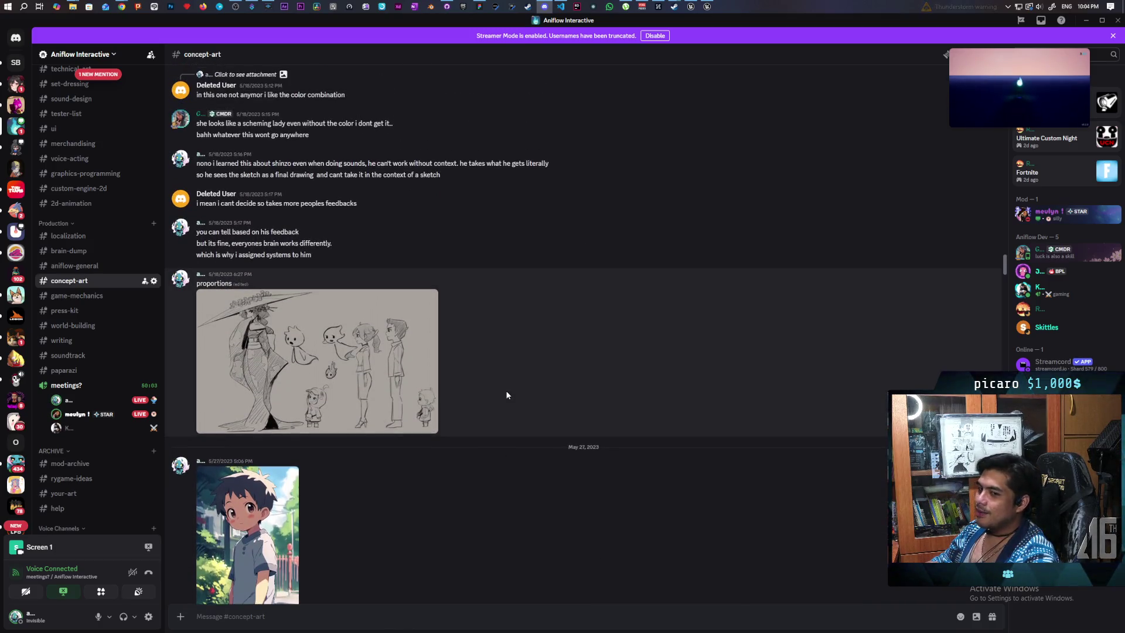
{"action": "scroll", "coordinate": [508, 395], "scroll_direction": "up", "scroll_amount": 20}
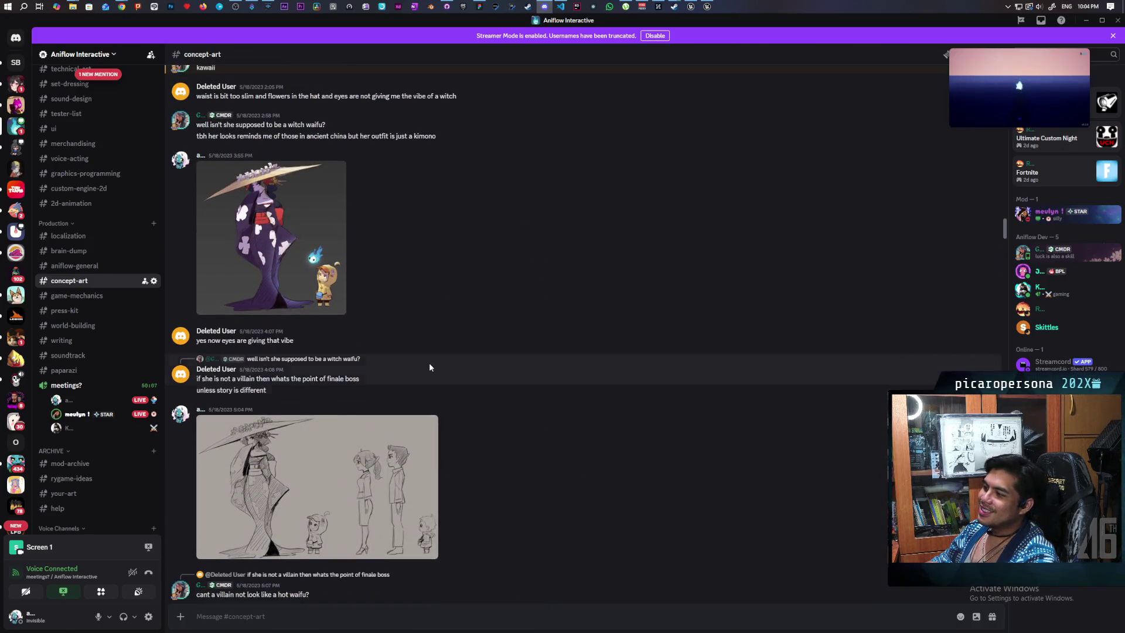
{"action": "left_click", "coordinate": [294, 273]}
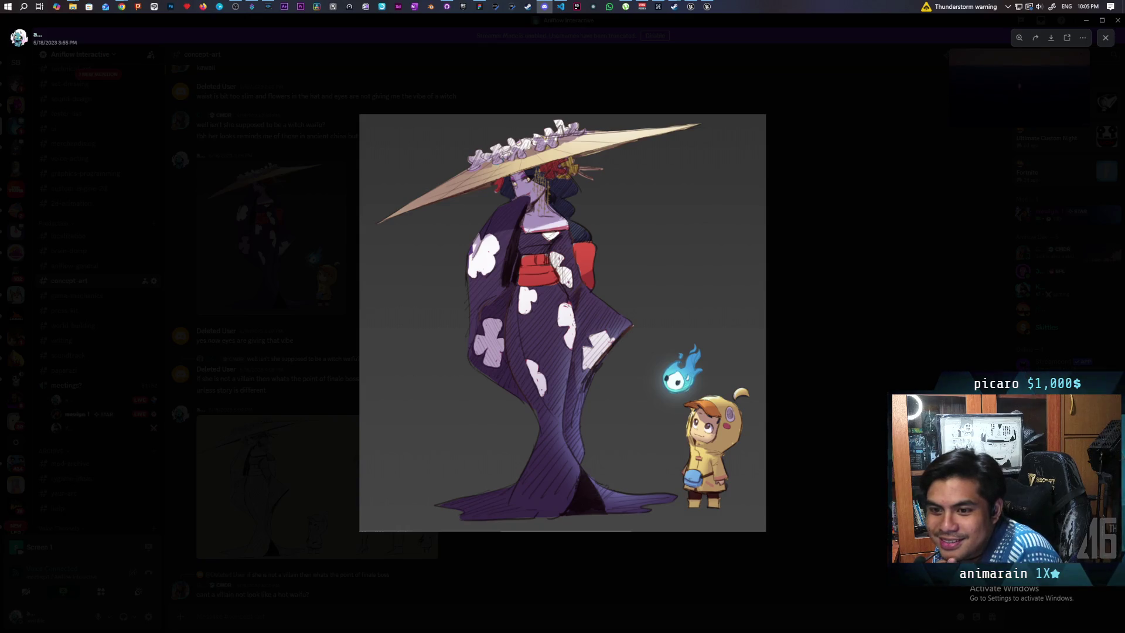
{"action": "left_click", "coordinate": [786, 203]}
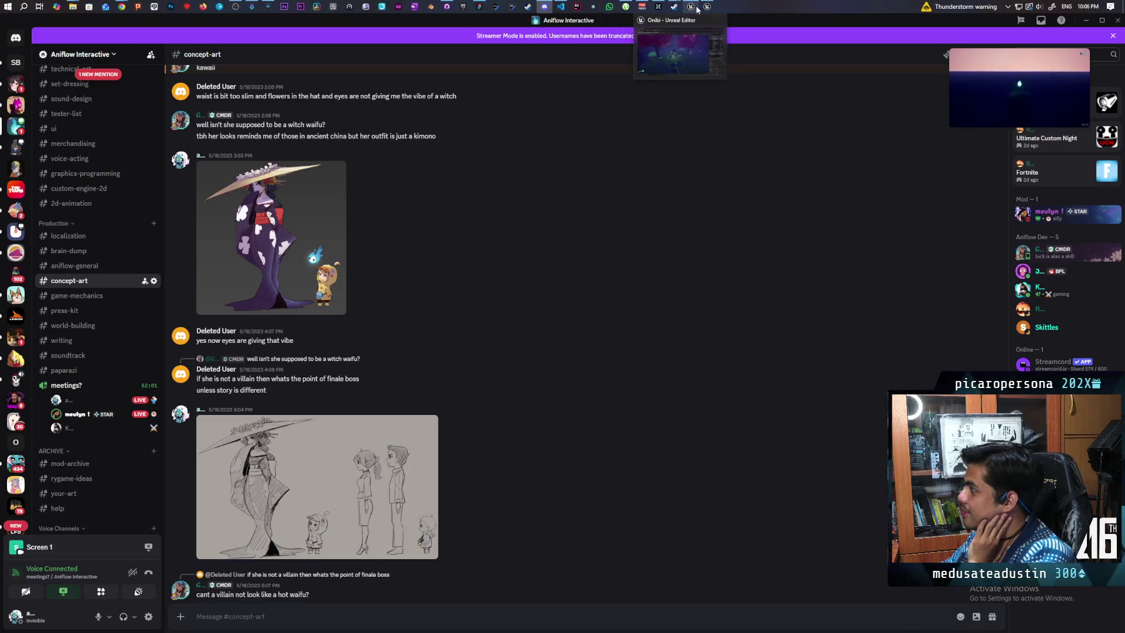
- Return to the meetings? screen-share stream using the floating stream mini player
{"action": "mouse_move", "coordinate": [714, 7]}
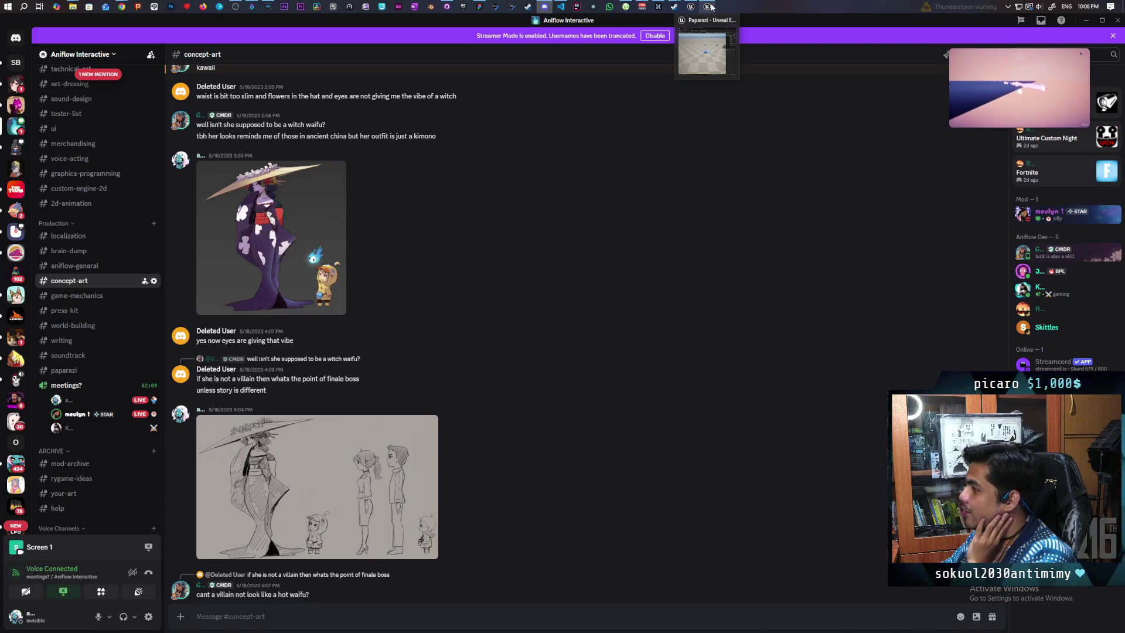
{"action": "mouse_move", "coordinate": [971, 59]}
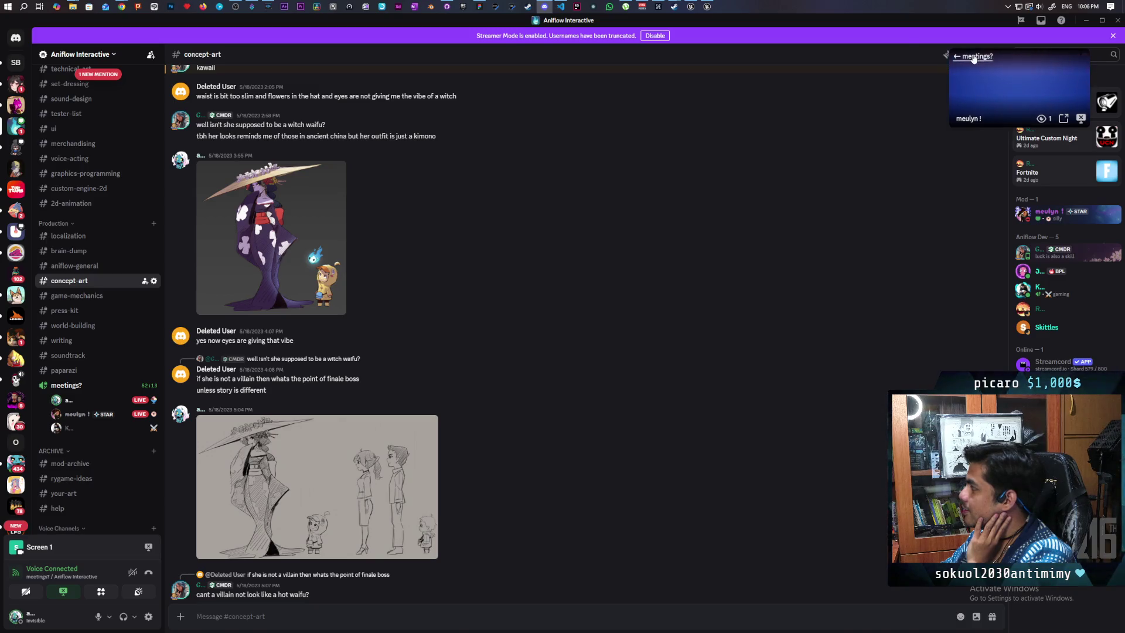
{"action": "left_click", "coordinate": [972, 59]}
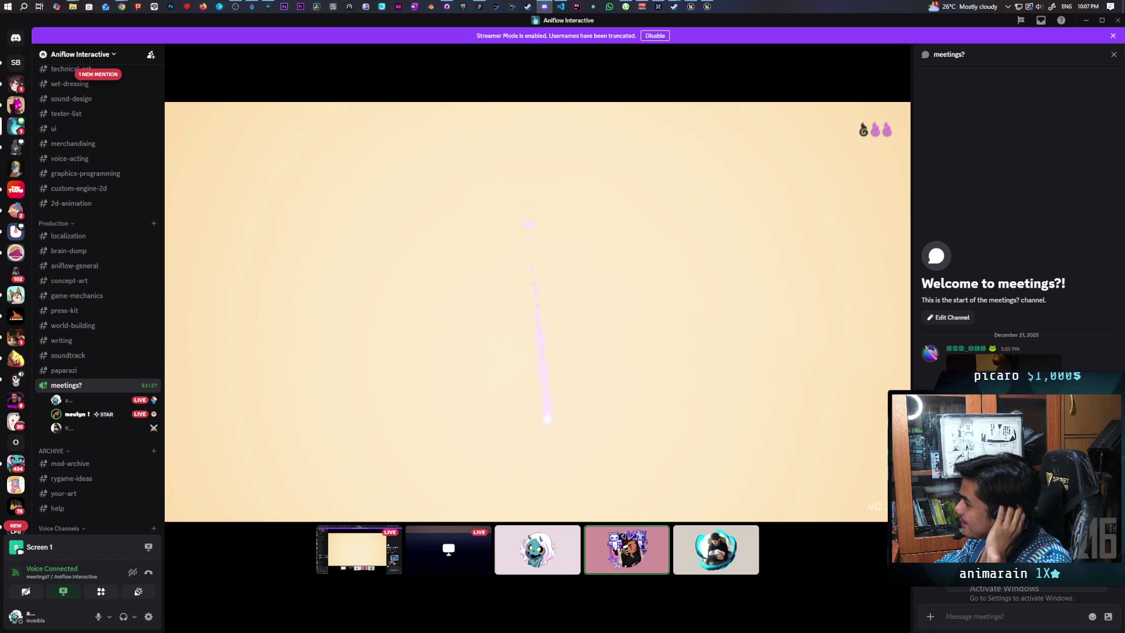
{"action": "mouse_move", "coordinate": [761, 56]}
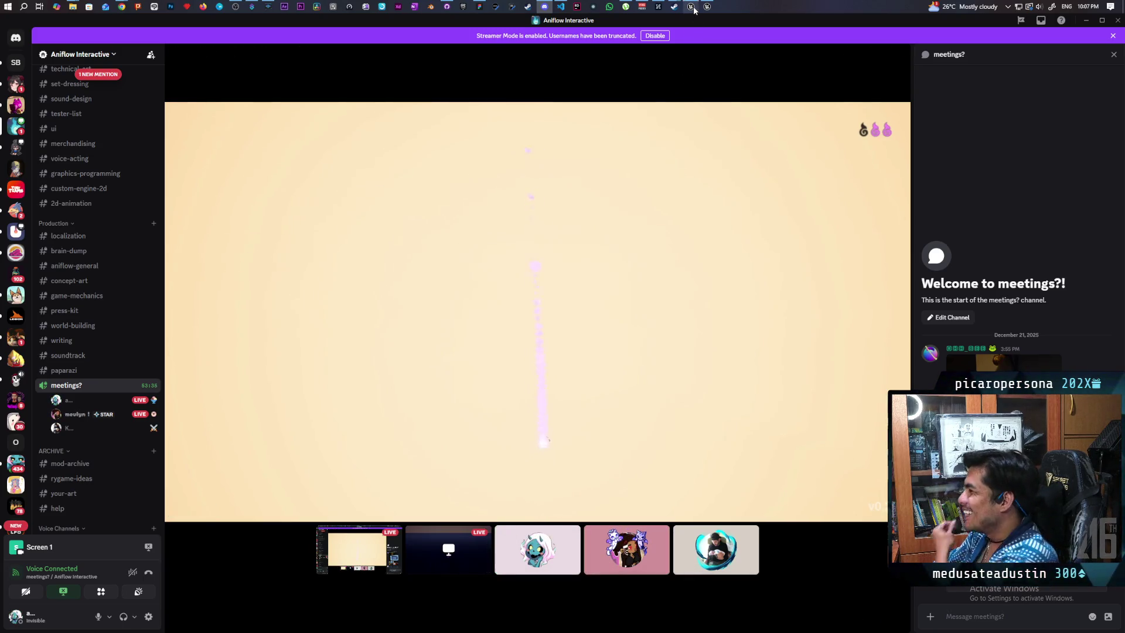
{"action": "mouse_move", "coordinate": [693, 8]}
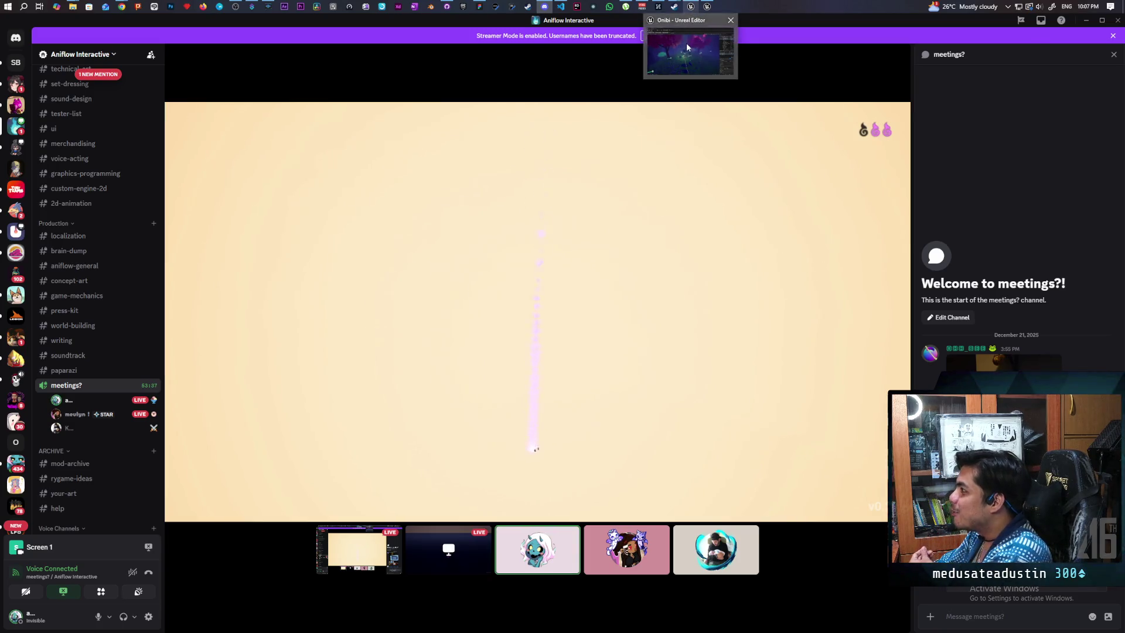
- Load the TestLevel map from Content > Levels and start a Play-in-Editor session
{"action": "left_click", "coordinate": [691, 7]}
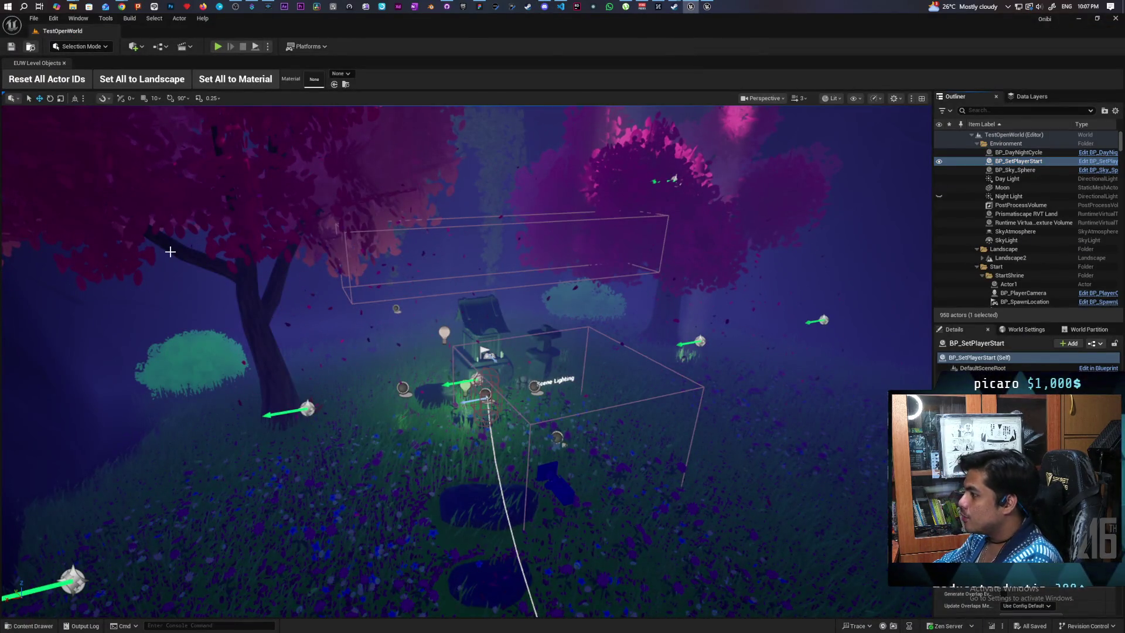
{"action": "key", "text": "ctrl+space"}
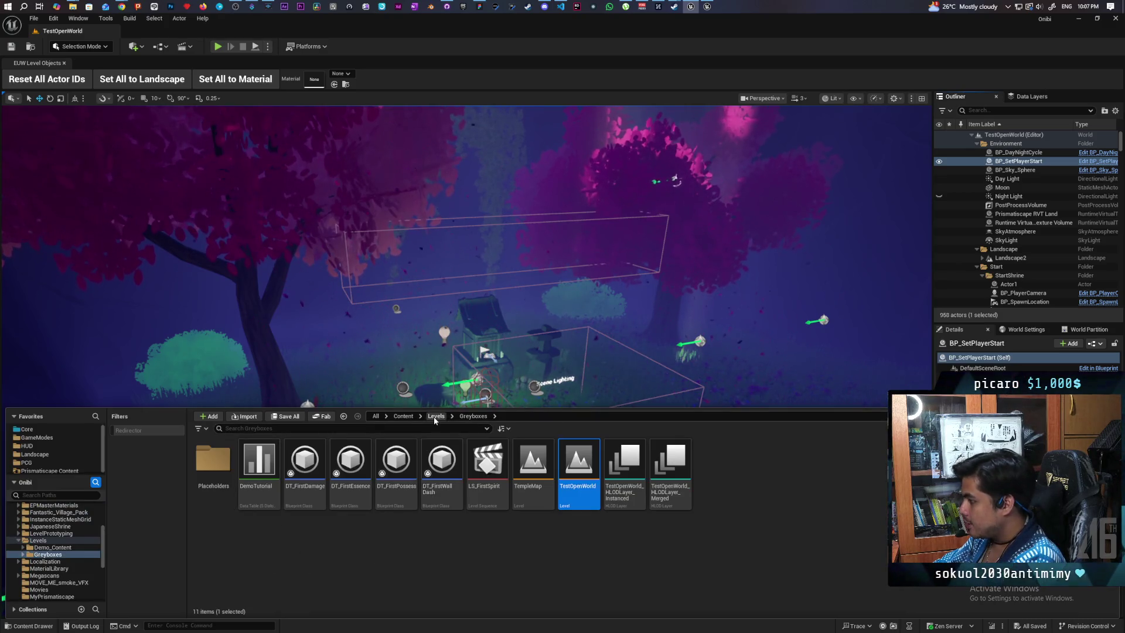
{"action": "left_click", "coordinate": [436, 416]}
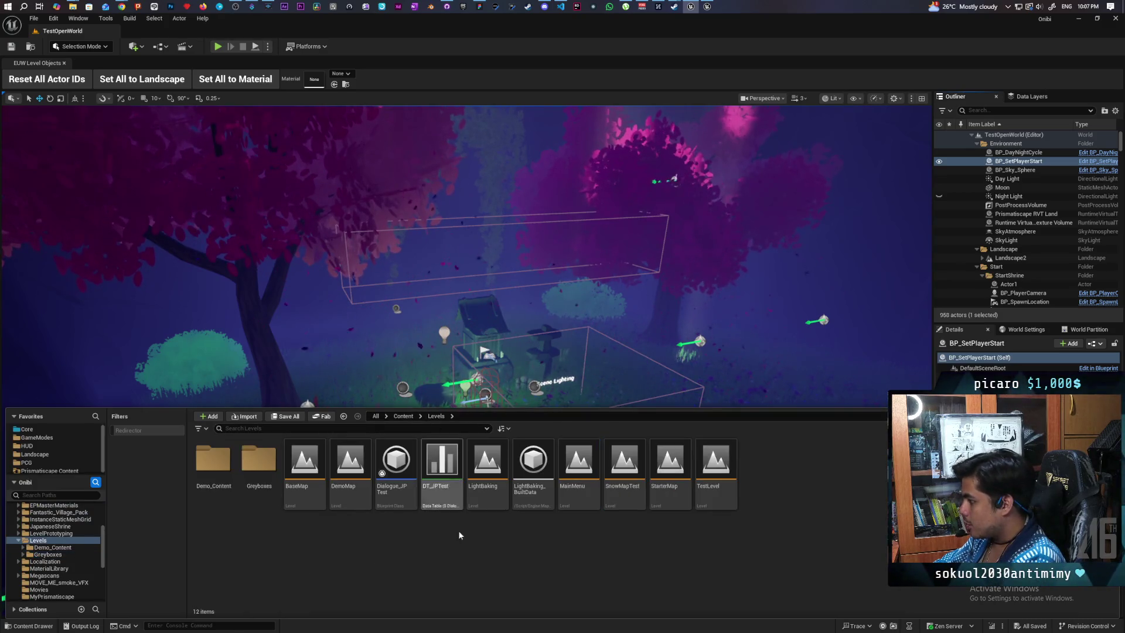
{"action": "double_click", "coordinate": [716, 480]}
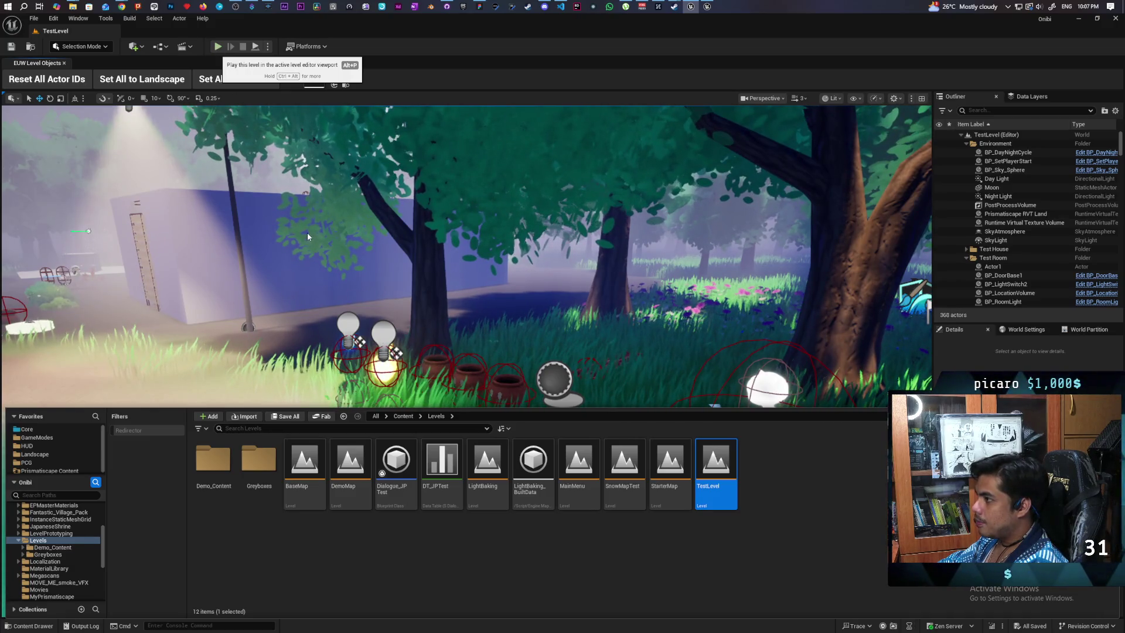
{"action": "left_click", "coordinate": [217, 46]}
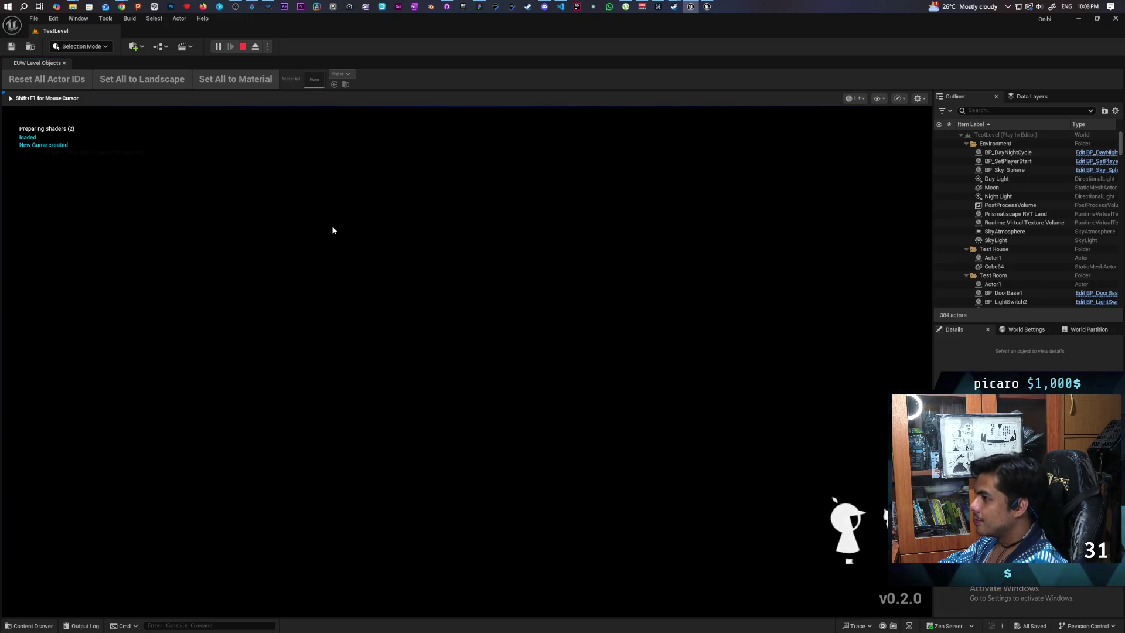
- Stop Play-in-Editor and inspect the BP_SetPlayerStart and BP_DayNightCycle actors in the Outliner
{"action": "key", "text": "Escape"}
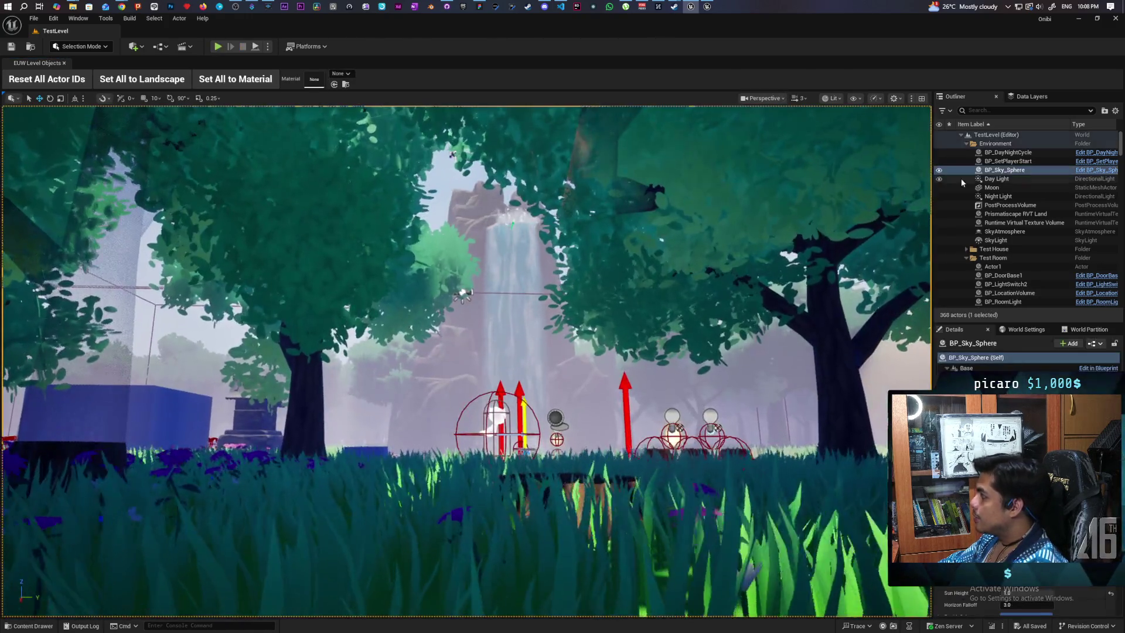
{"action": "left_click", "coordinate": [1005, 161]}
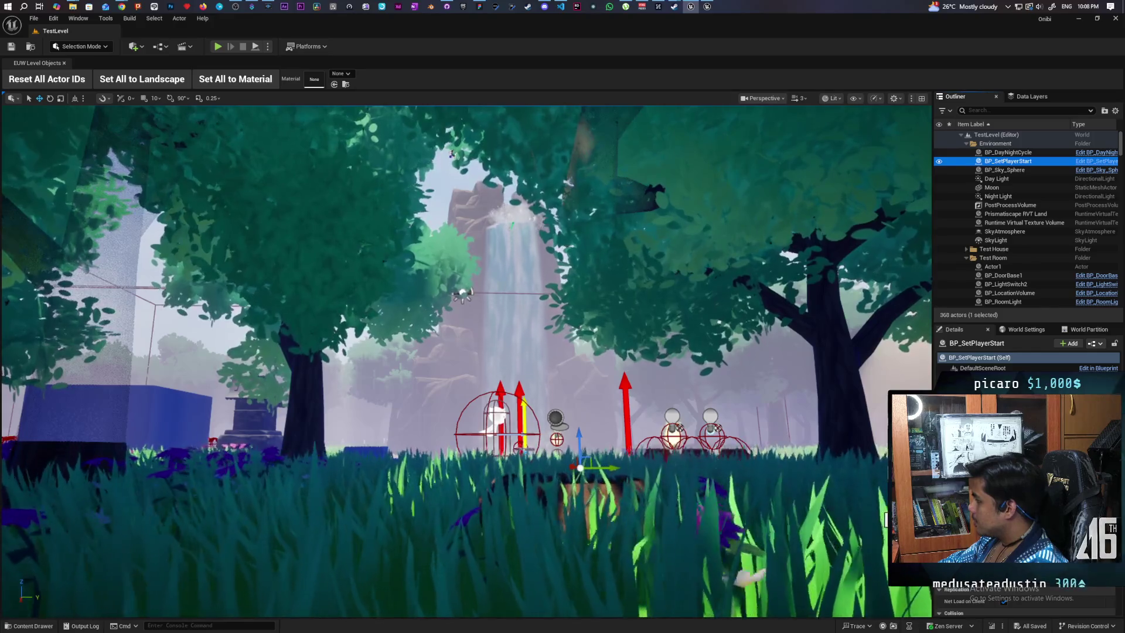
{"action": "left_click", "coordinate": [1015, 153]}
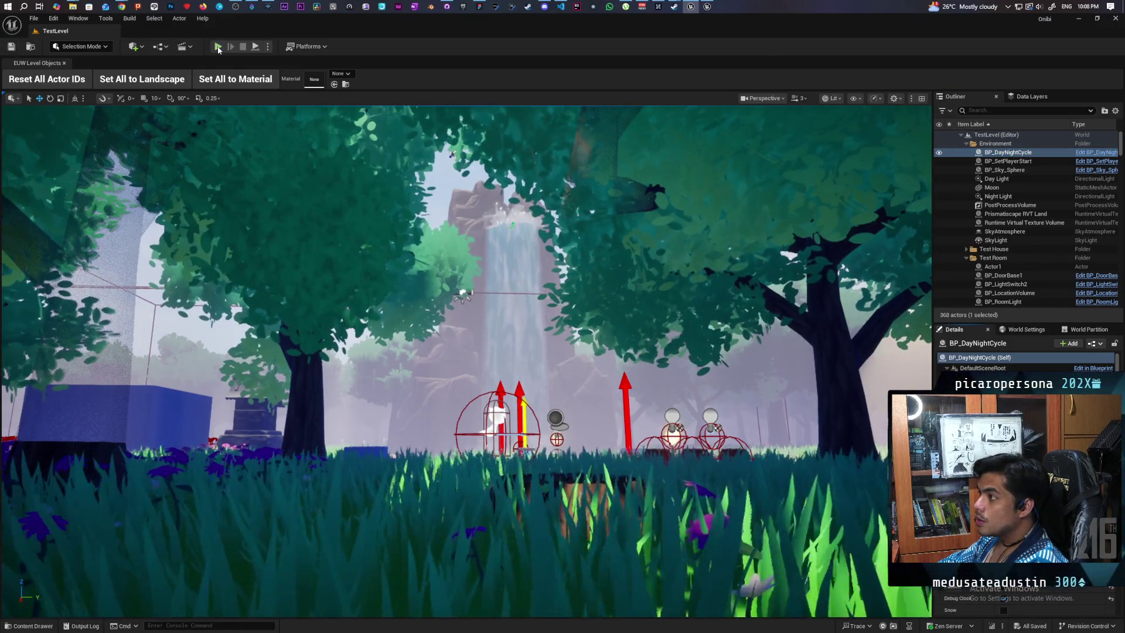
{"action": "key", "text": "alt+p"}
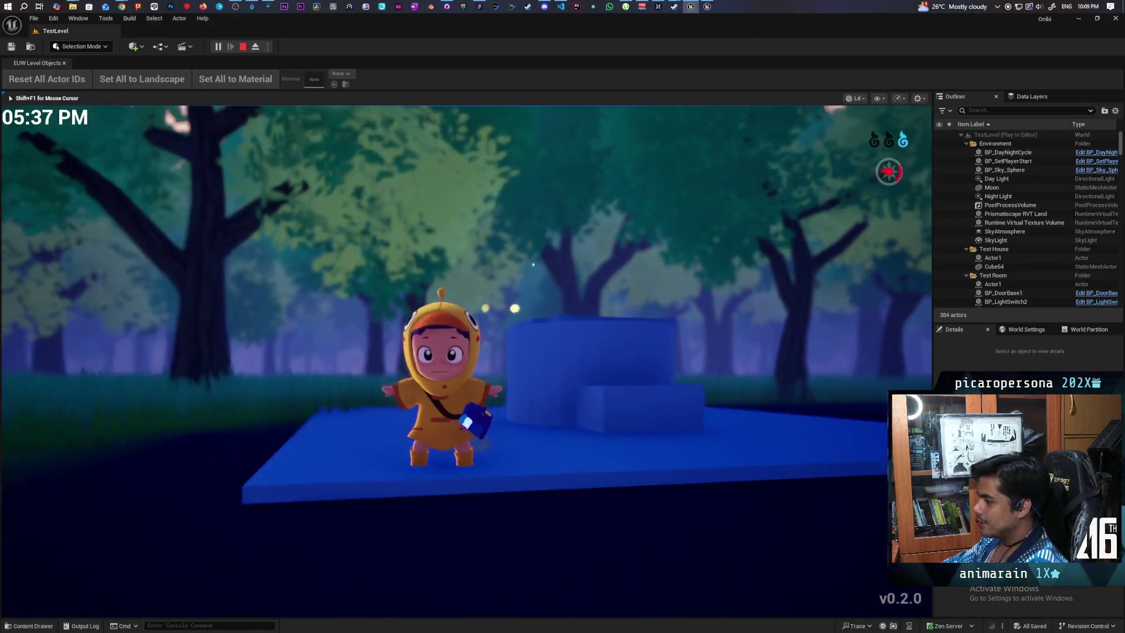
- Jump the character off the pillar and walk it up the blue steps
{"action": "key", "text": "space"}
{"action": "key", "text": "w"}
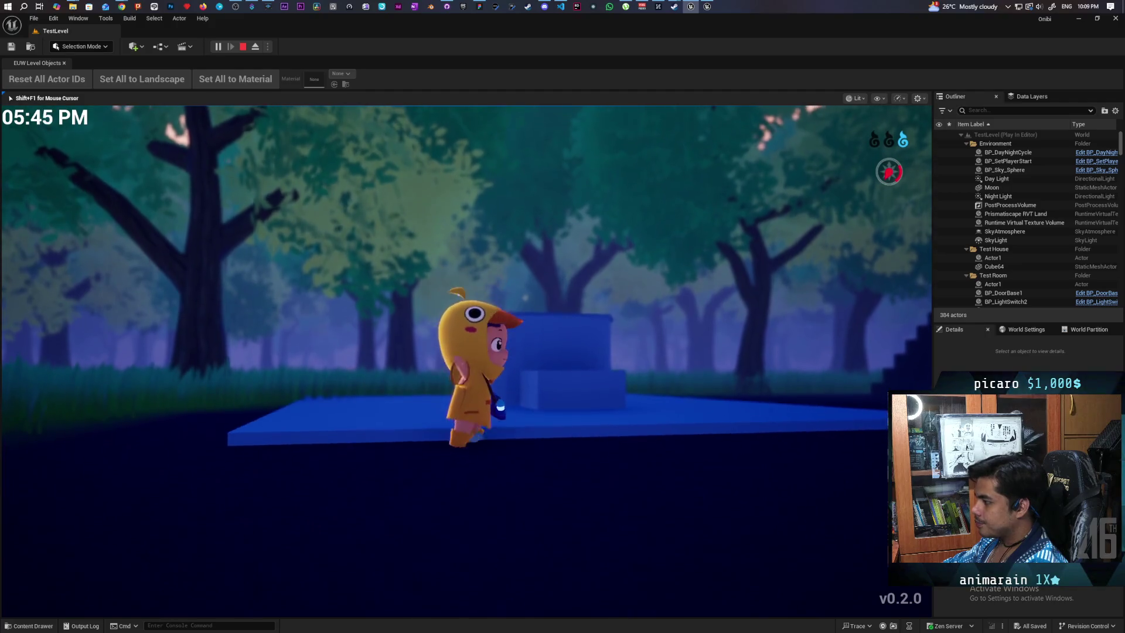
{"action": "key", "text": "s"}
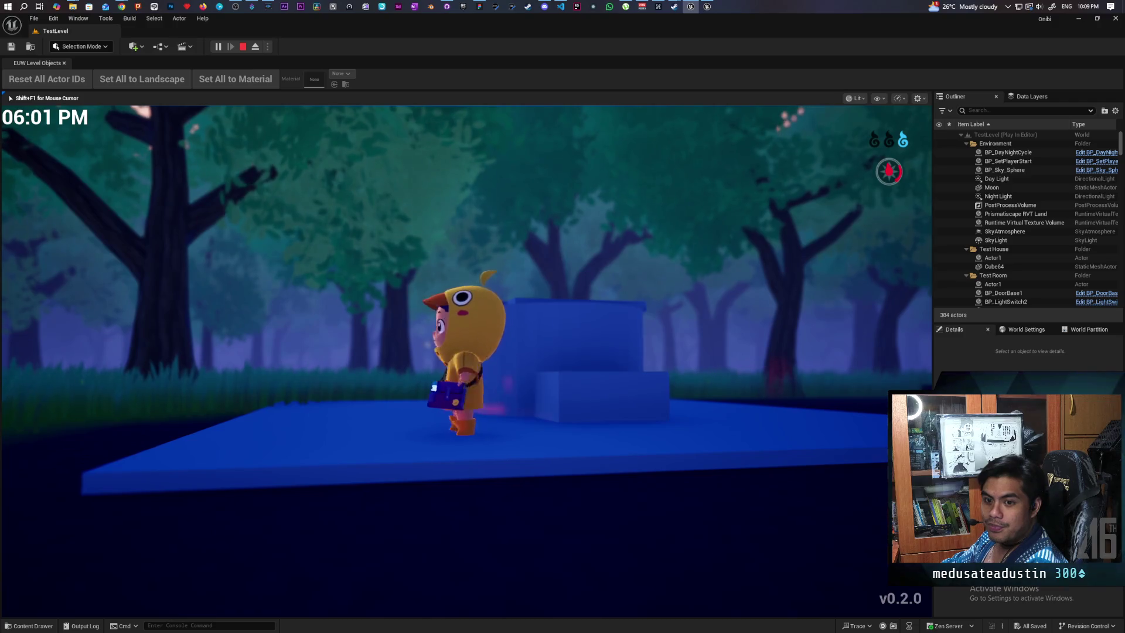
{"action": "key", "text": "w"}
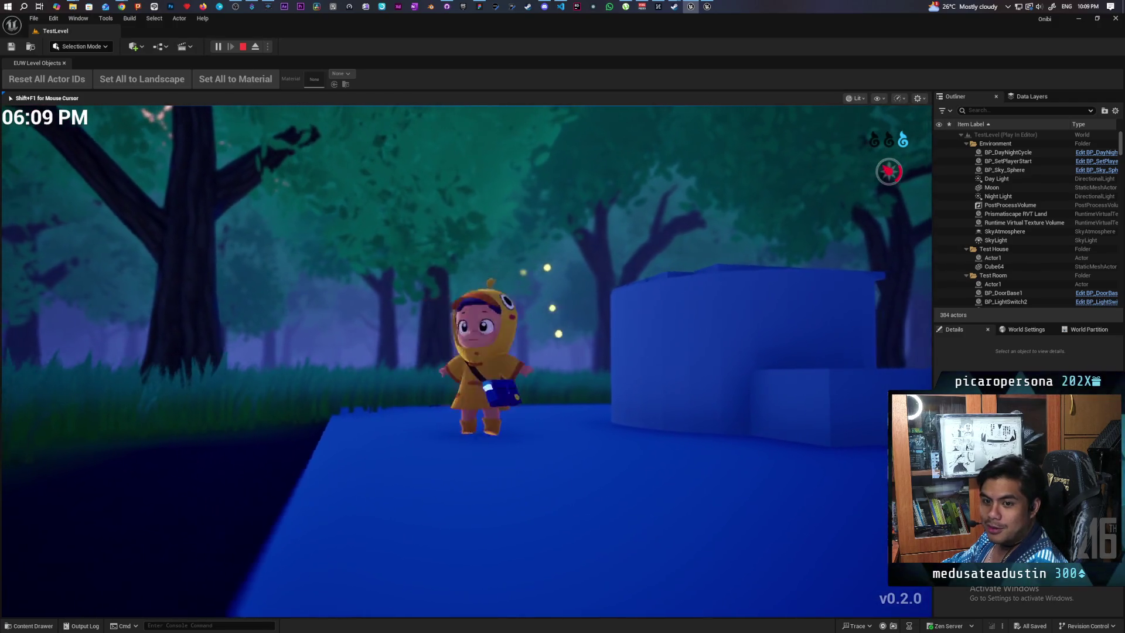
{"action": "key", "text": "w"}
{"action": "key", "text": "w"}
{"action": "key", "text": "s"}
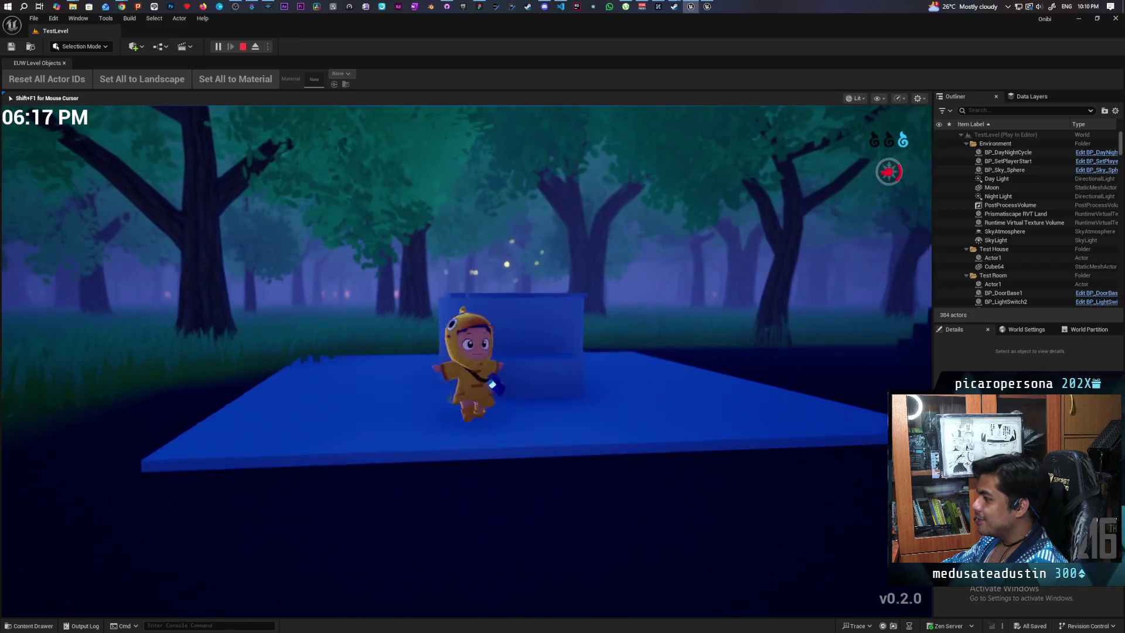
{"action": "key", "text": "w"}
- Climb onto the blue pedestal, cross the top platform, and walk down beside the dark stairs
{"action": "key", "text": "w"}
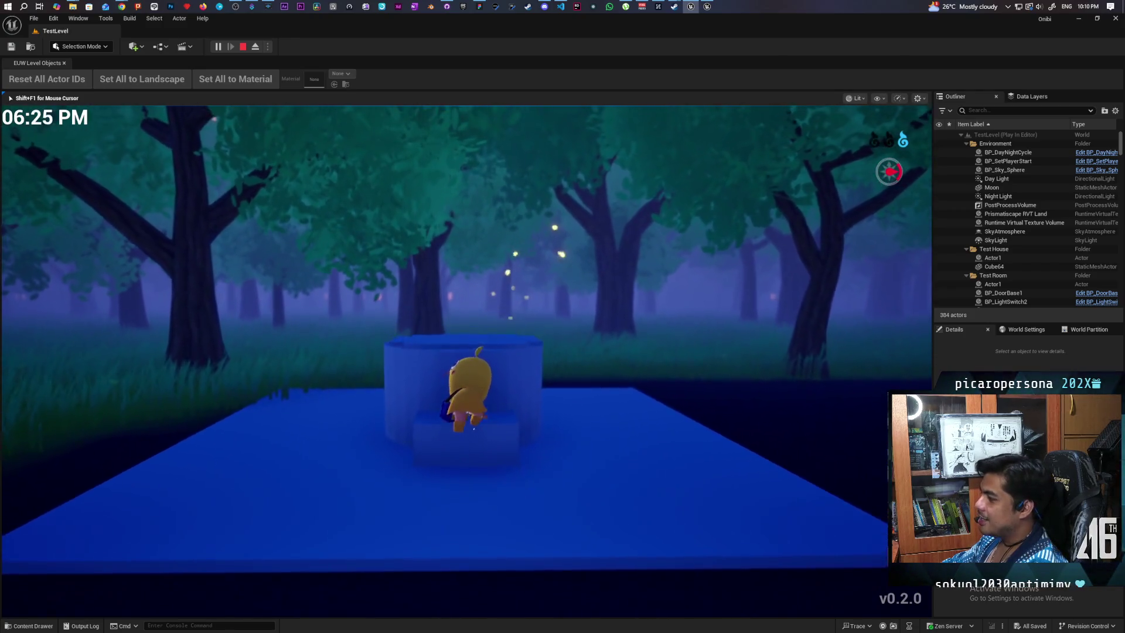
{"action": "key", "text": "w"}
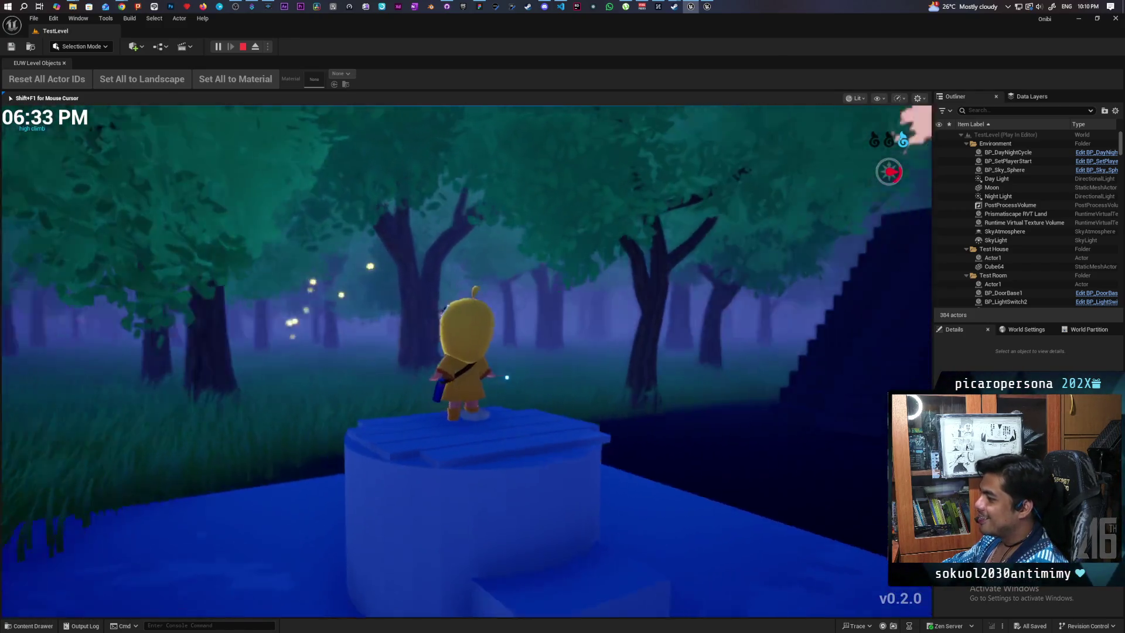
{"action": "key", "text": "w"}
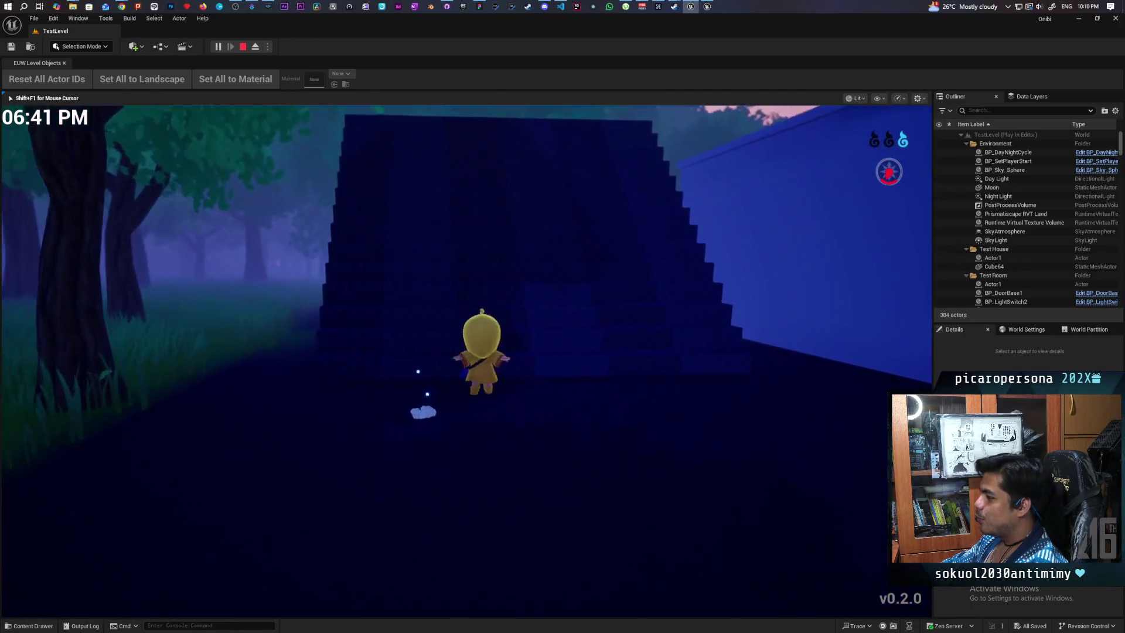
{"action": "key", "text": "w"}
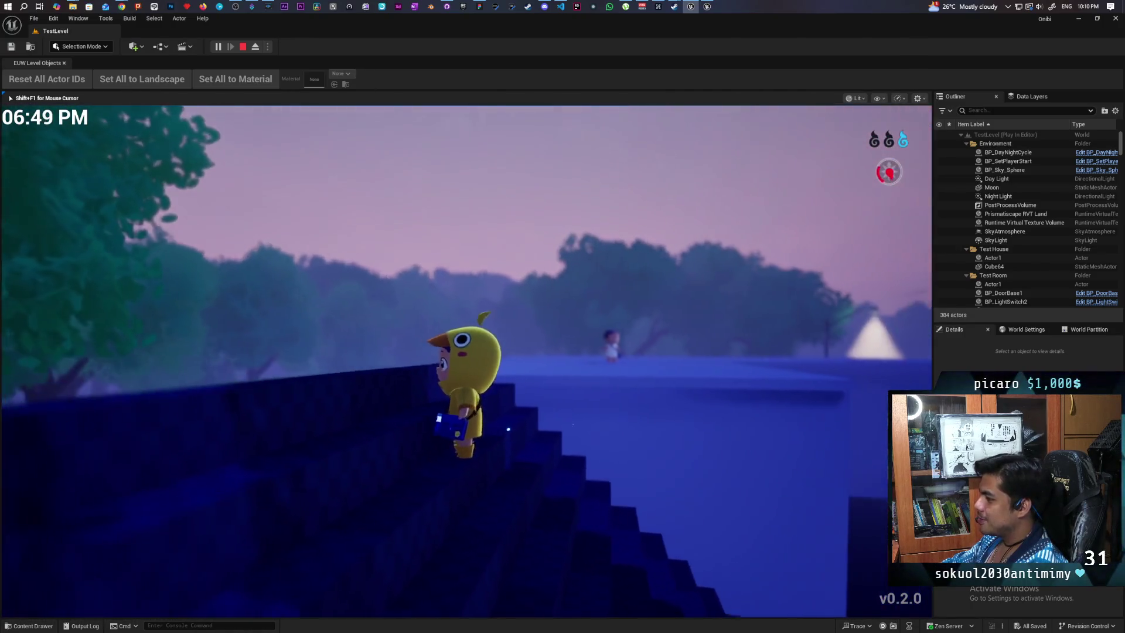
{"action": "key", "text": "w"}
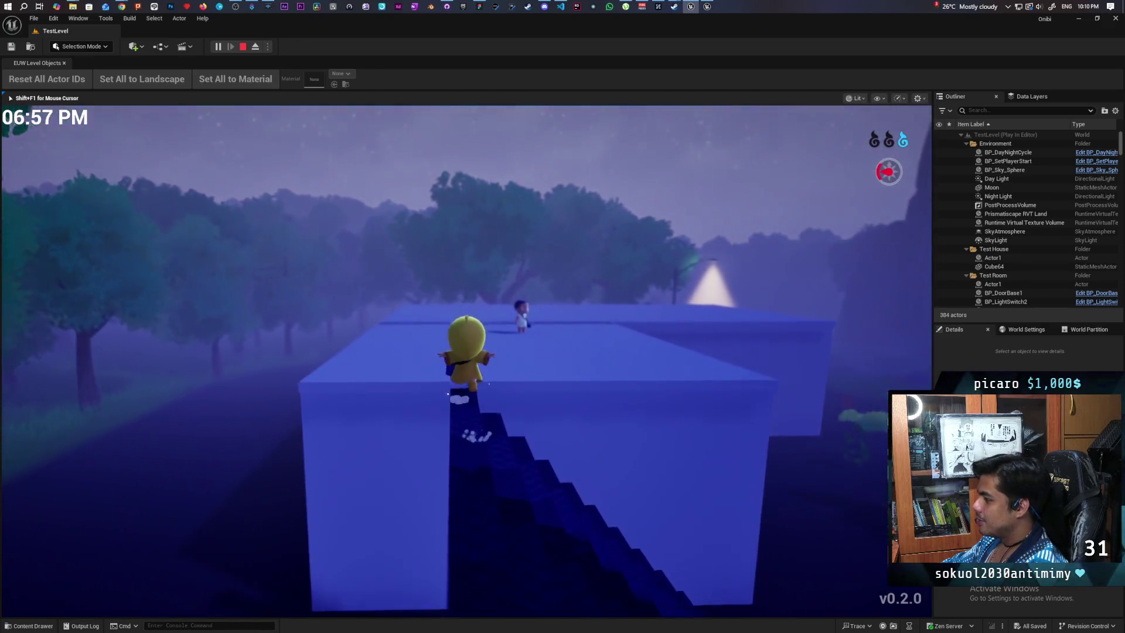
{"action": "key", "text": "w"}
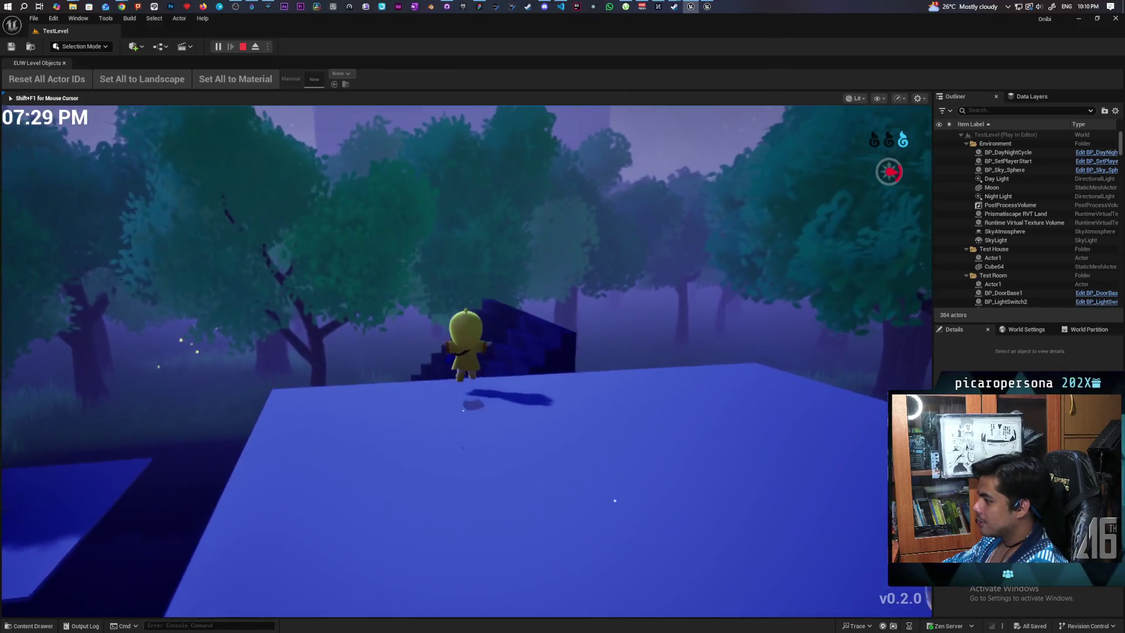
{"action": "key", "text": "w"}
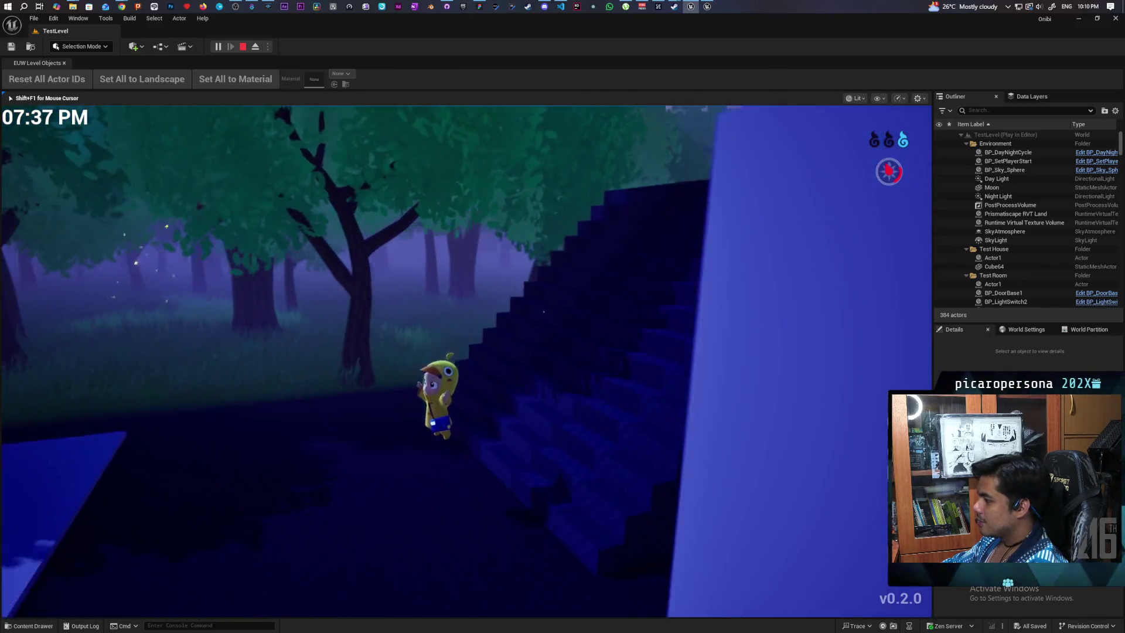
{"action": "key", "text": "w"}
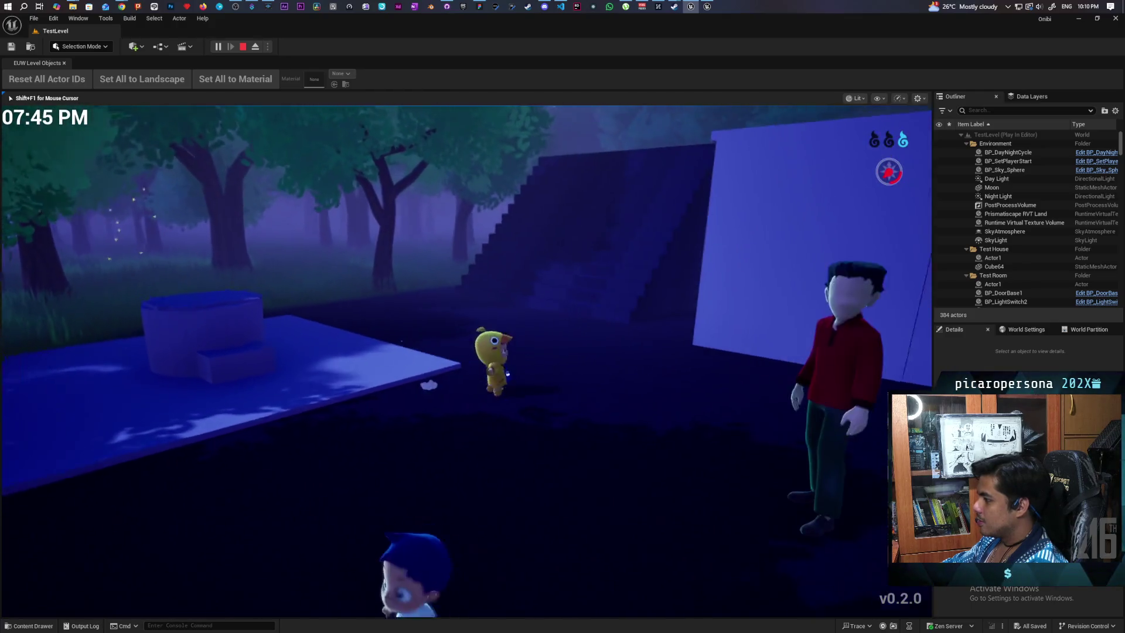
{"action": "key", "text": "w"}
{"action": "key", "text": "e"}
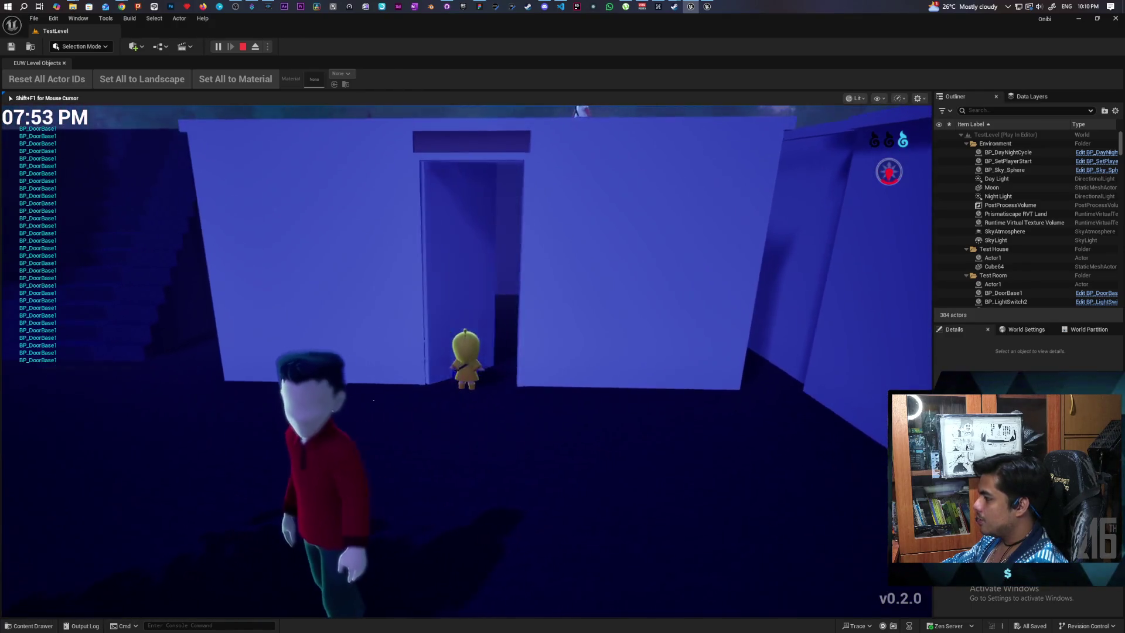
{"action": "key", "text": "w"}
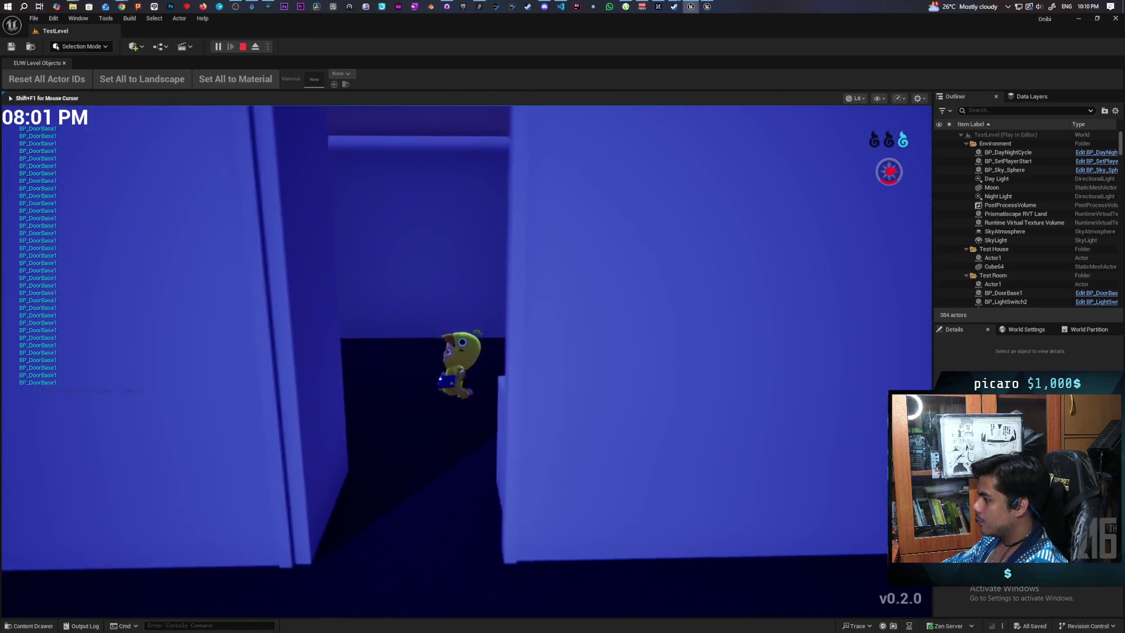
{"action": "key", "text": "w"}
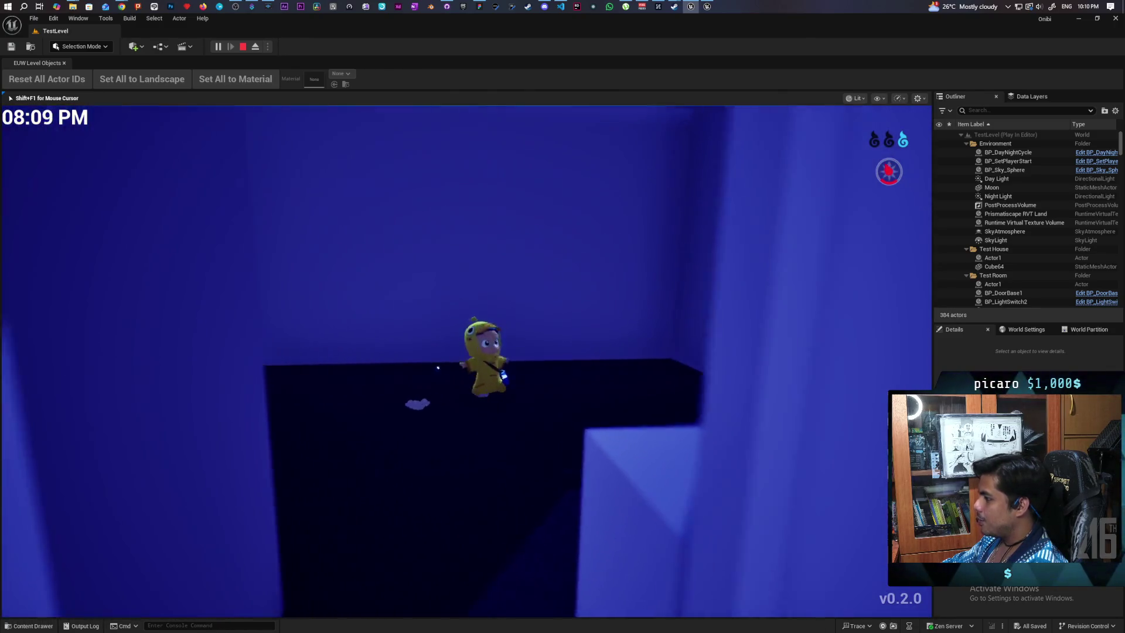
{"action": "key", "text": "s"}
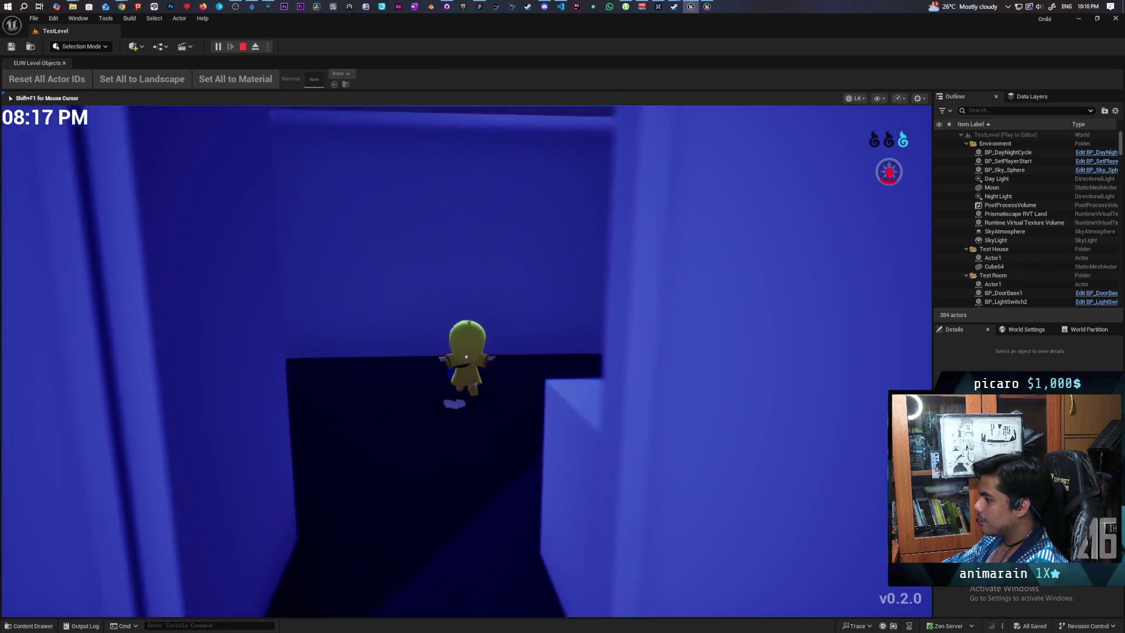
{"action": "key", "text": "s"}
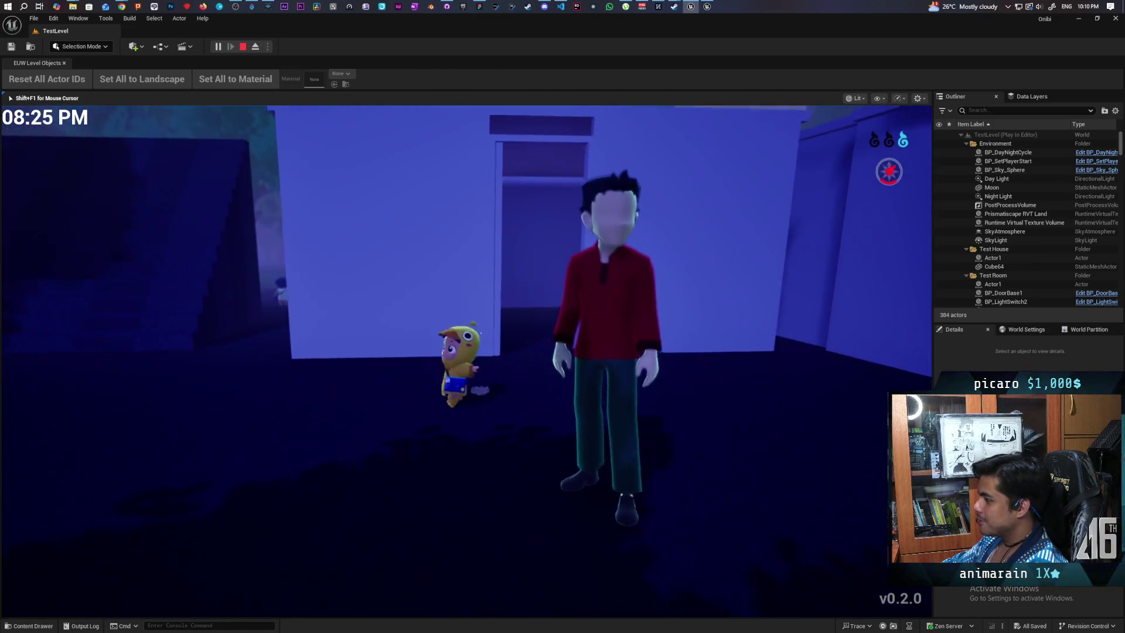
{"action": "key", "text": "s"}
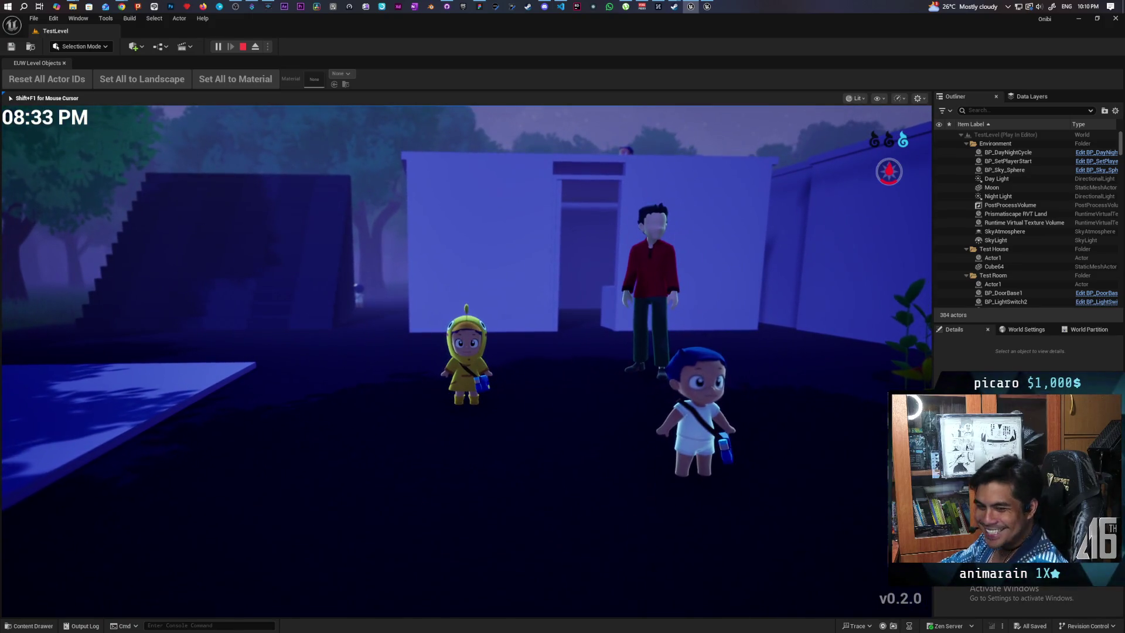
{"action": "key", "text": "w"}
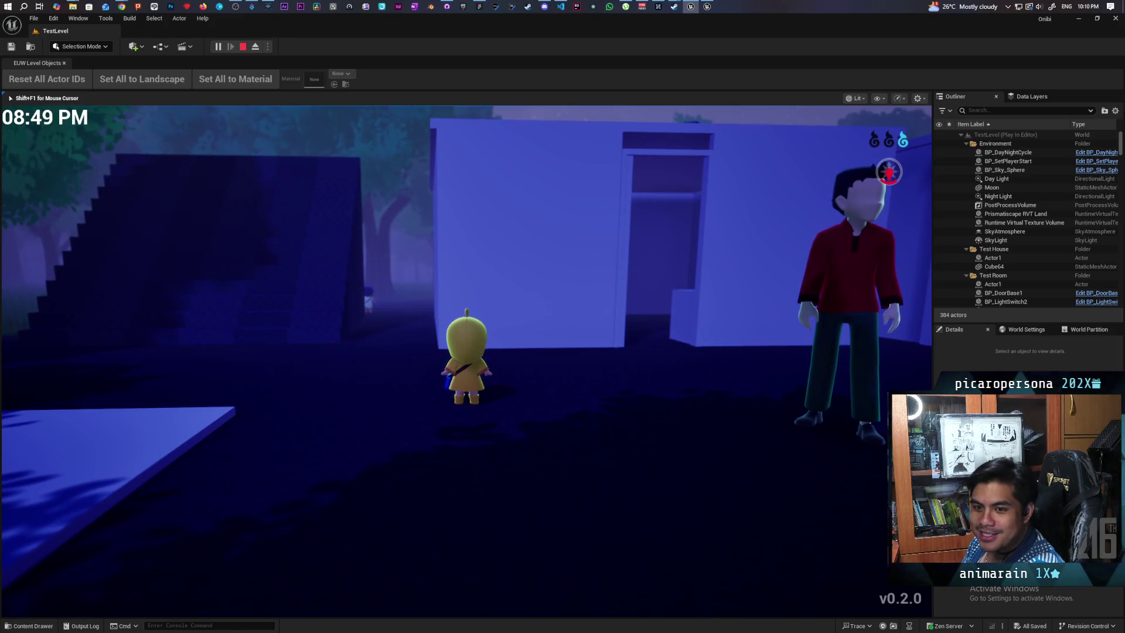
{"action": "key", "text": "s"}
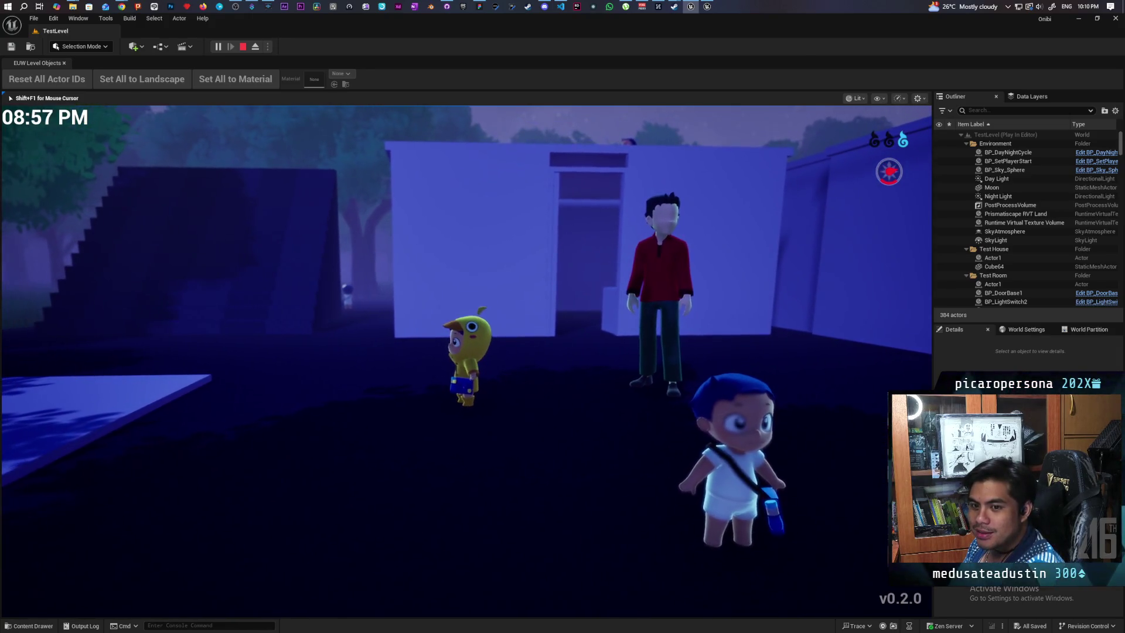
{"action": "key", "text": "w"}
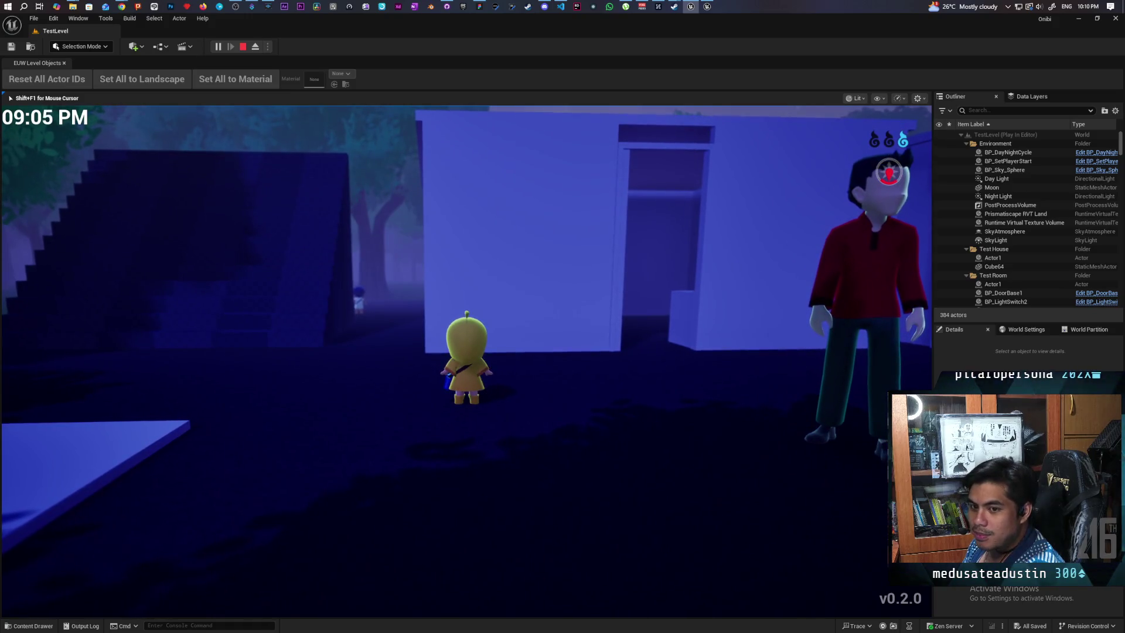
{"action": "key", "text": "s"}
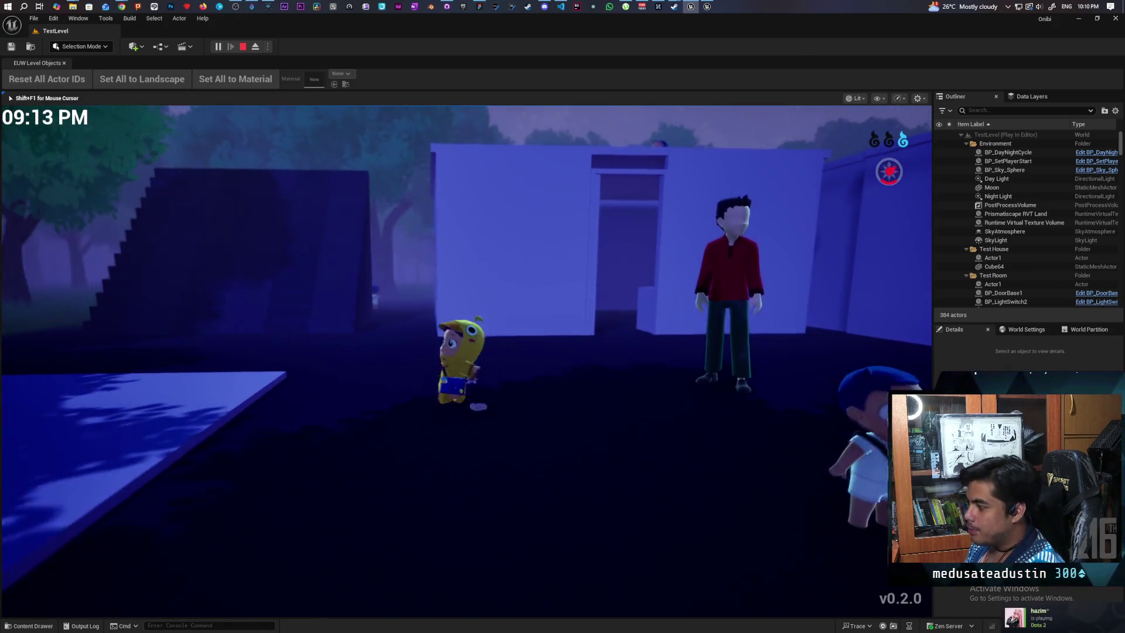
{"action": "key", "text": "w"}
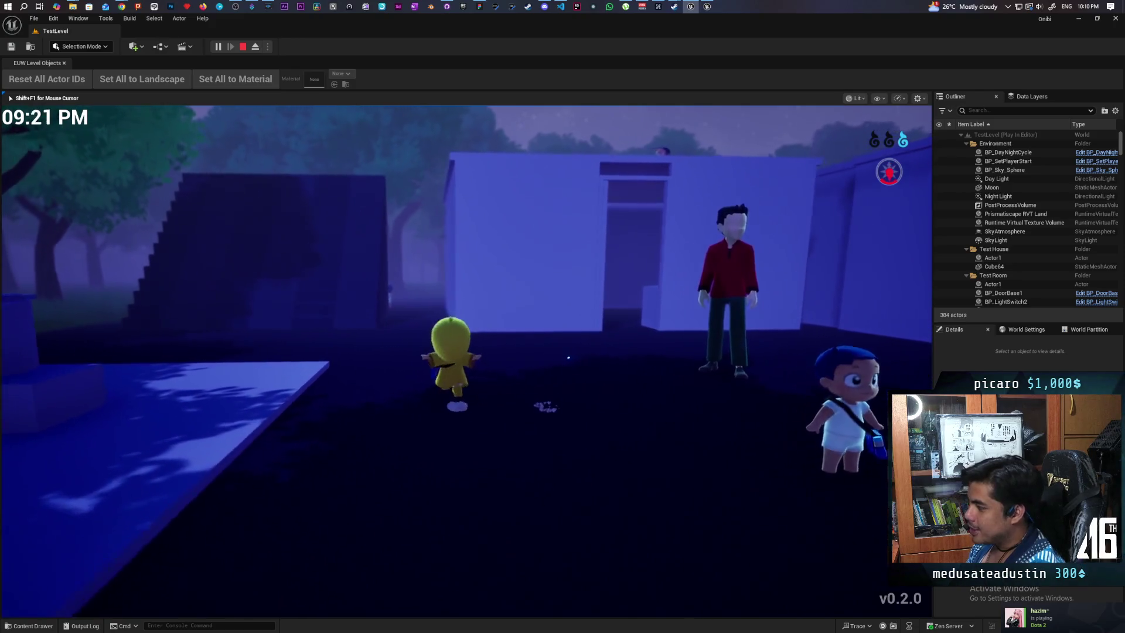
{"action": "key", "text": "s"}
{"action": "key", "text": "d"}
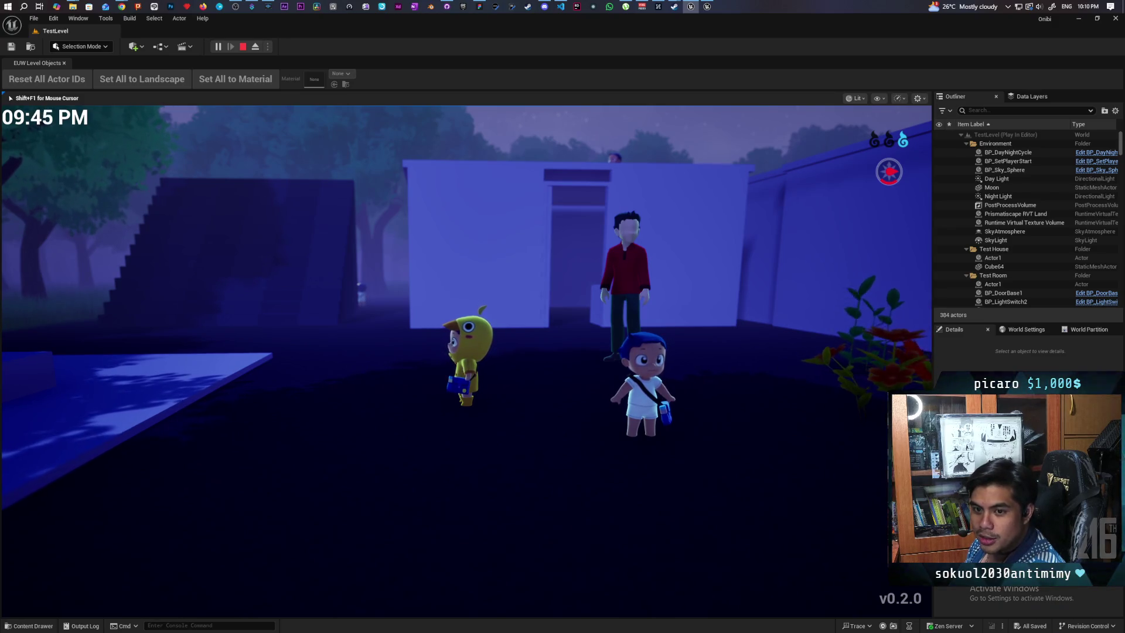
{"action": "key", "text": "s"}
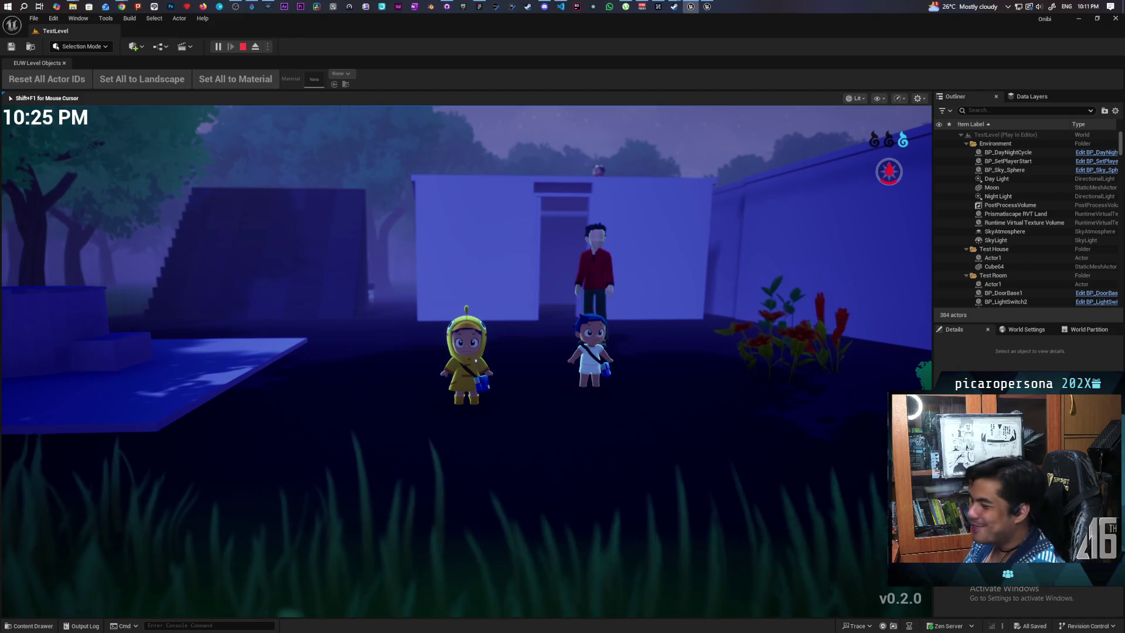
- Climb the stairs onto the block roof, drop beside the red figure, and run along the house wall
{"action": "key", "text": "w"}
{"action": "key", "text": "a"}
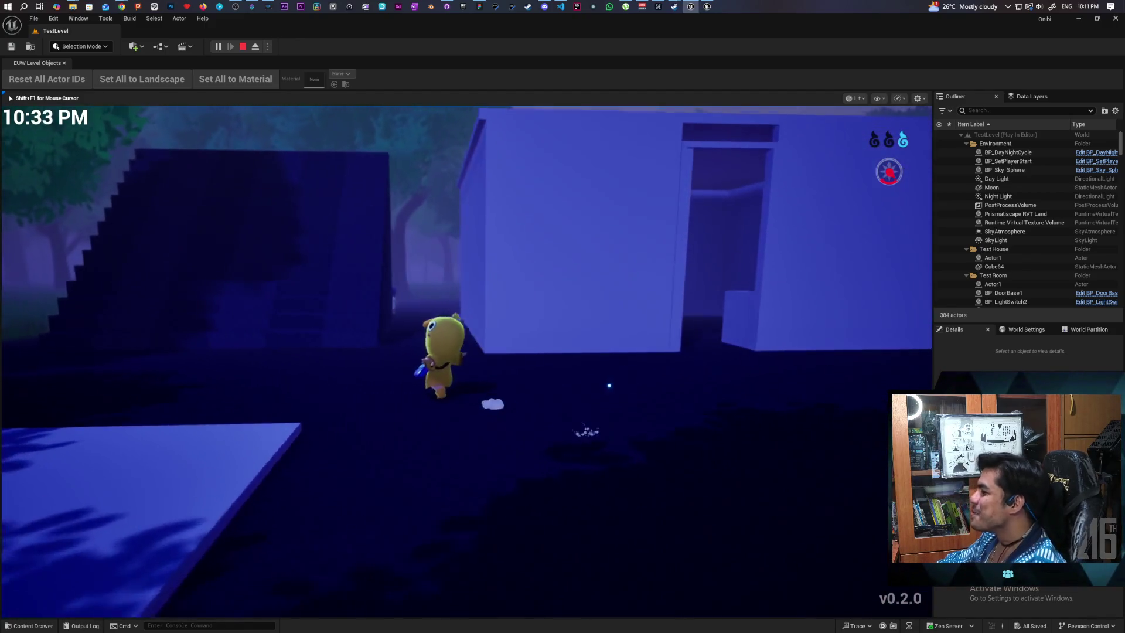
{"action": "key", "text": "w"}
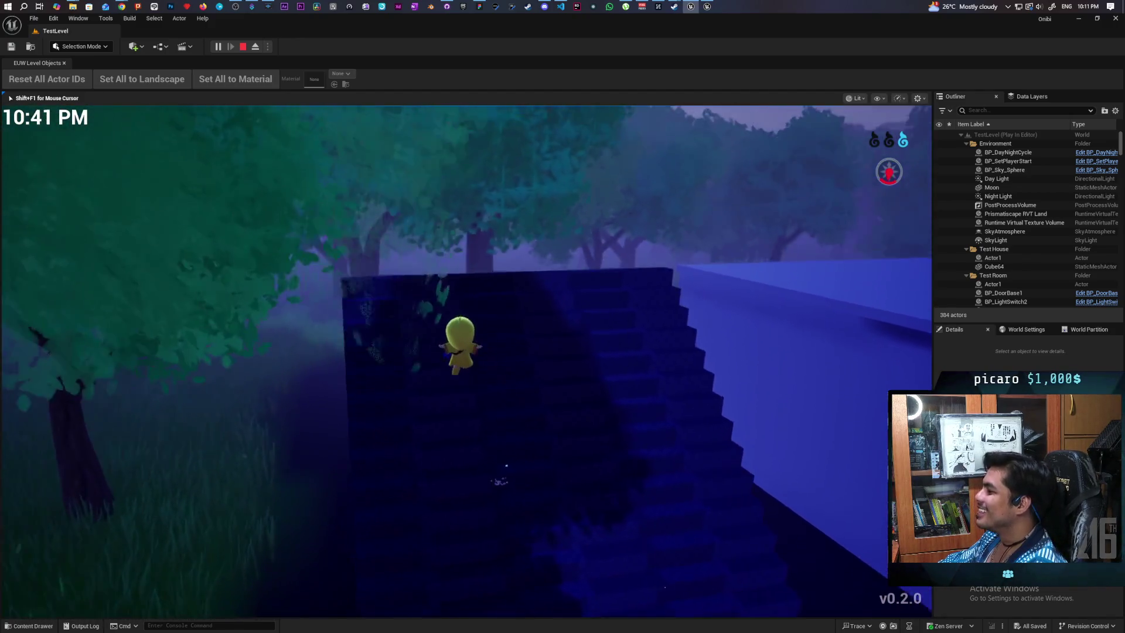
{"action": "key", "text": "w"}
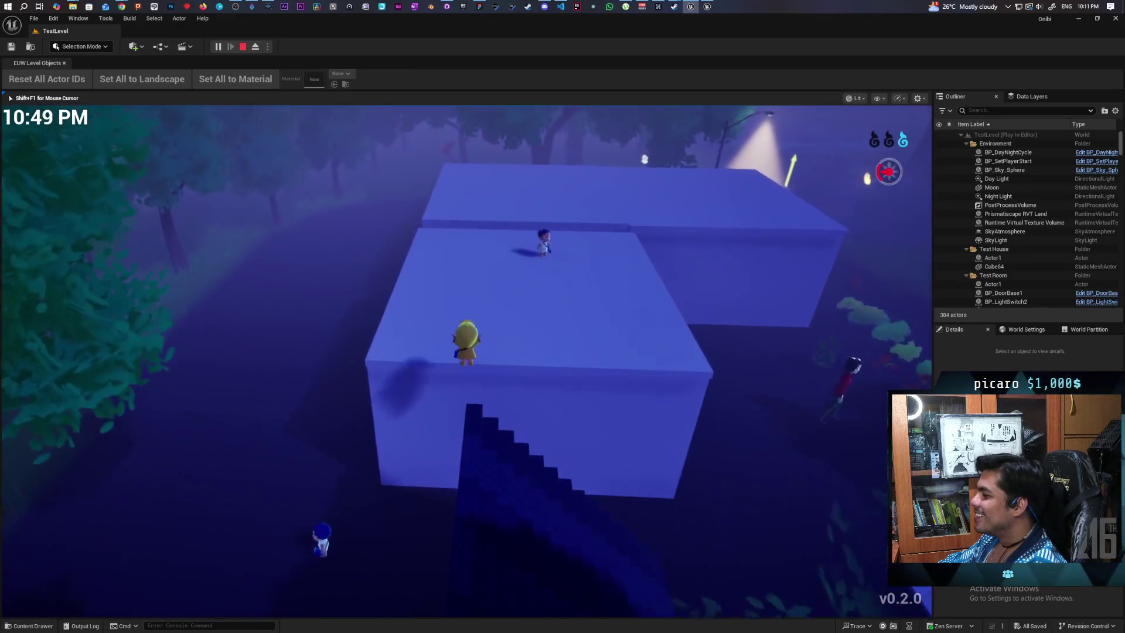
{"action": "key", "text": "w"}
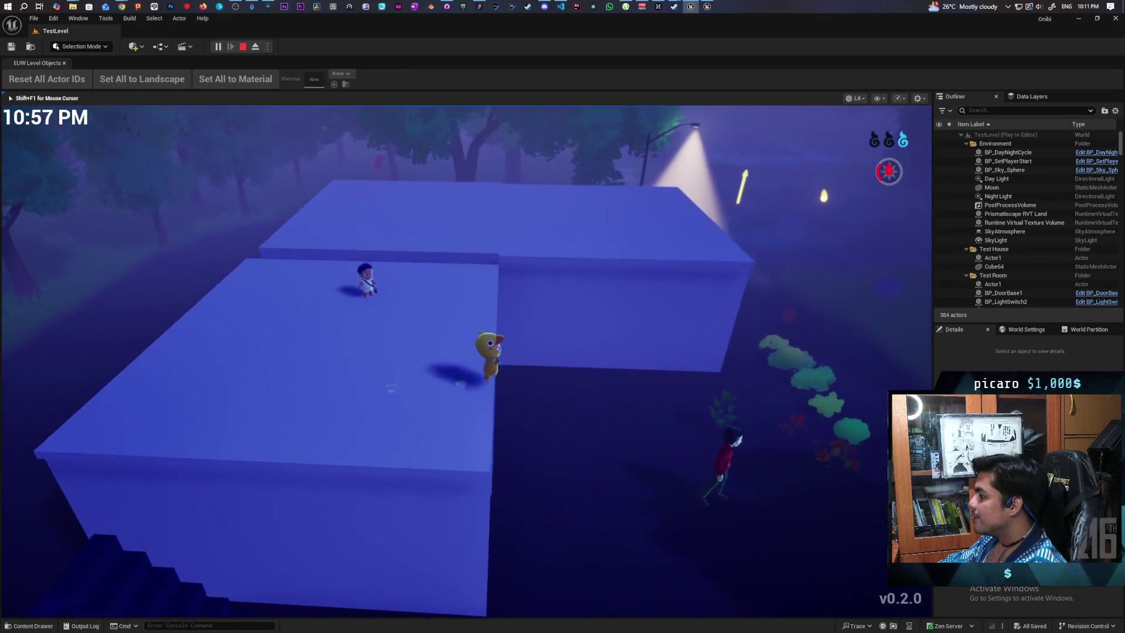
{"action": "key", "text": "w"}
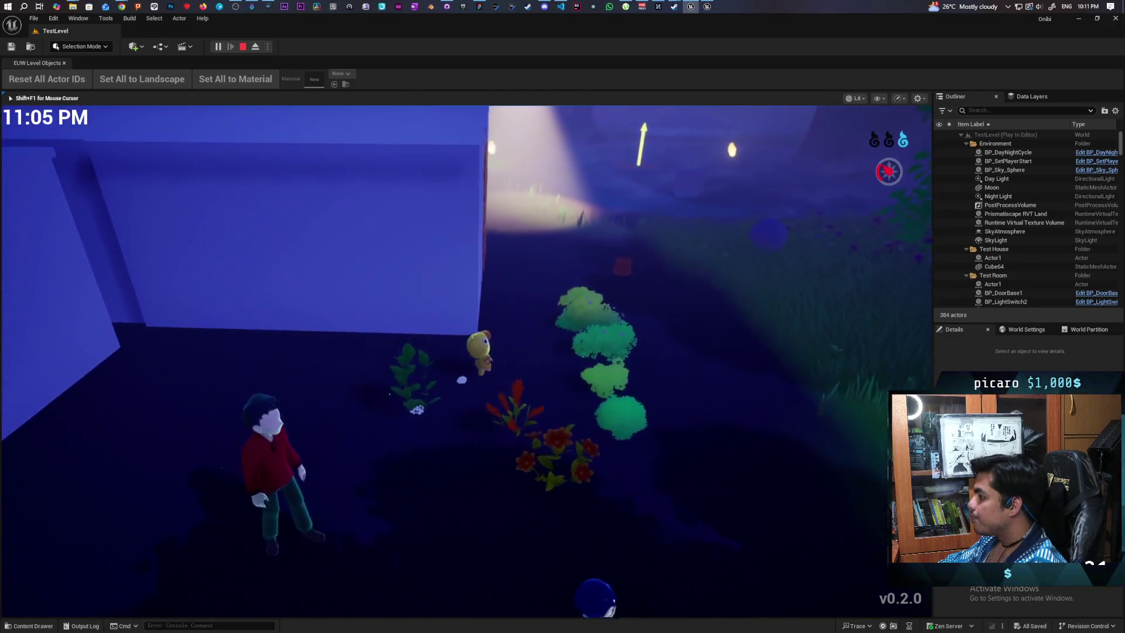
- Run the character into the sphere-filled pond and wade around its near side
{"action": "key", "text": "w"}
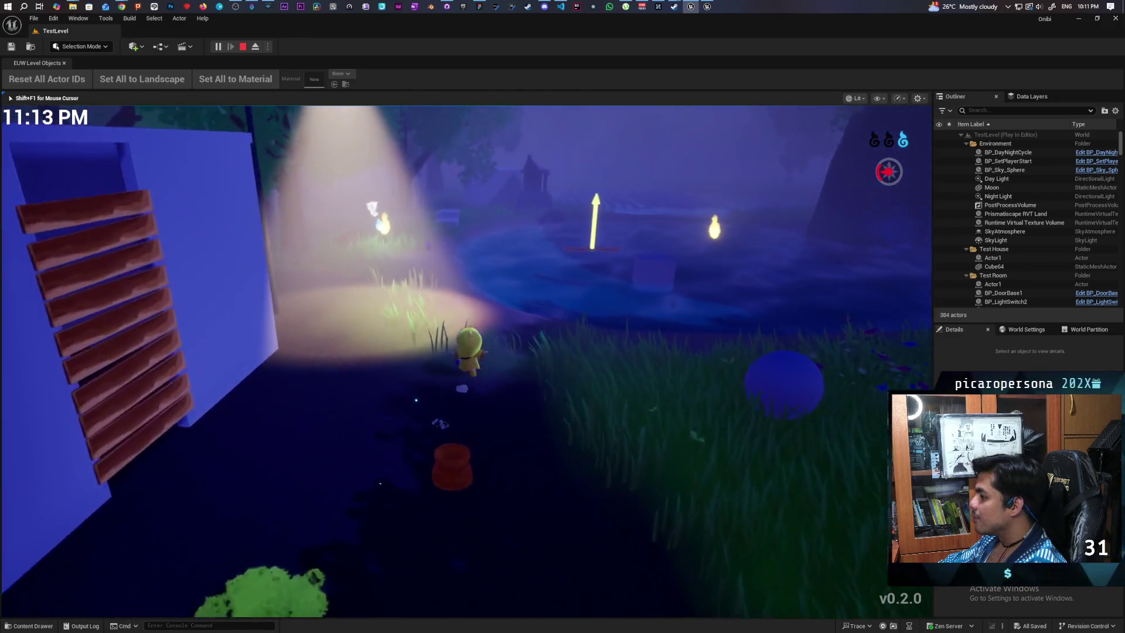
{"action": "key", "text": "w"}
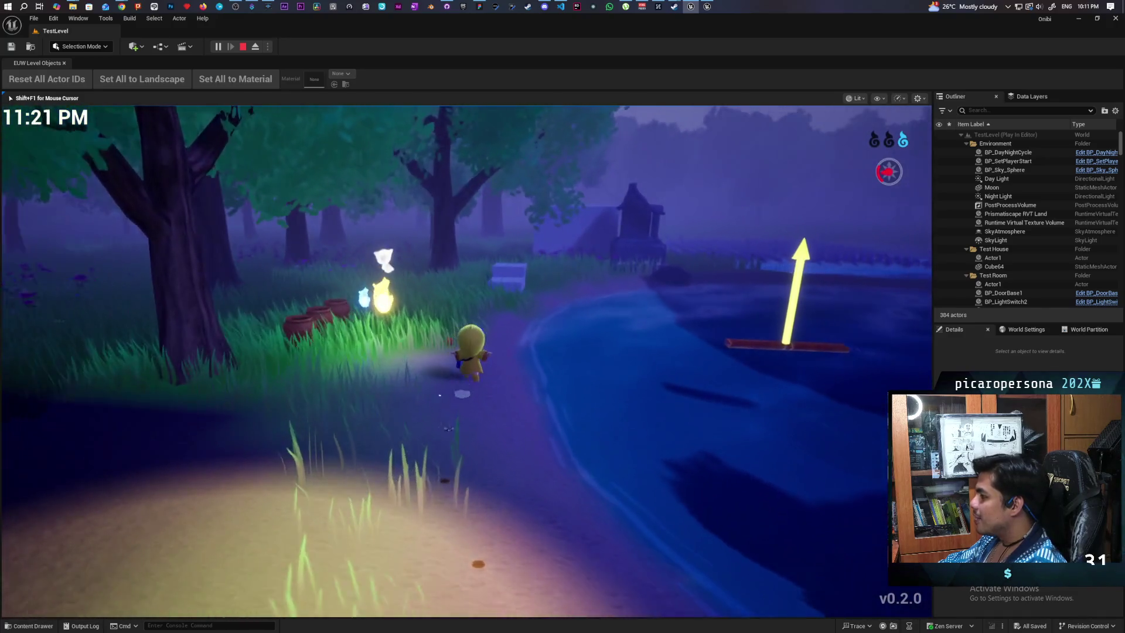
{"action": "key", "text": "w"}
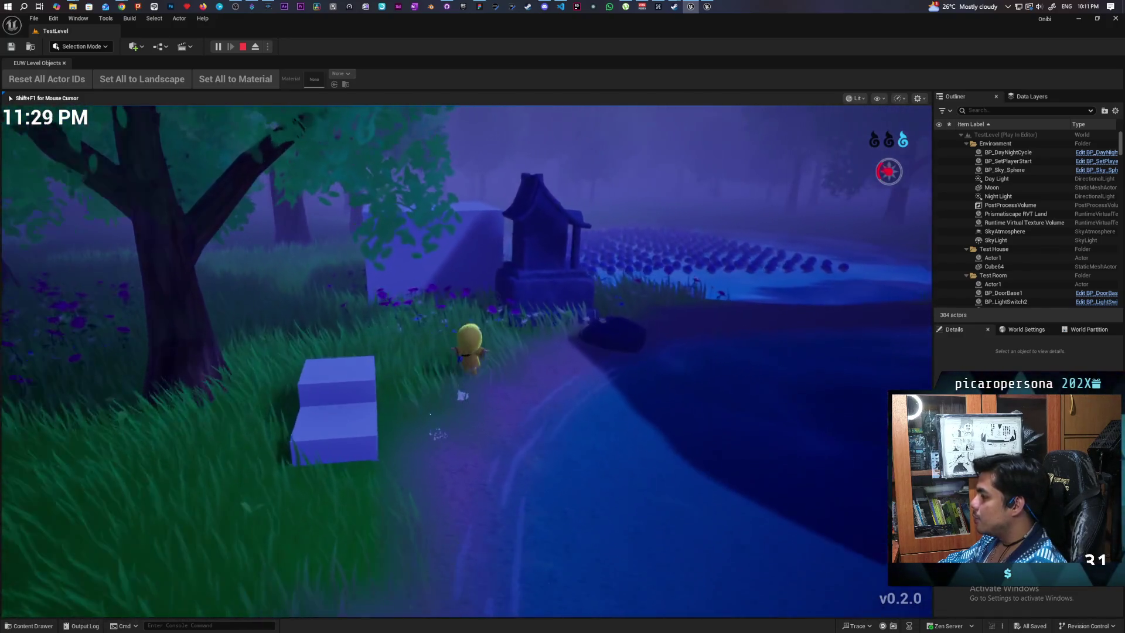
{"action": "key", "text": "w"}
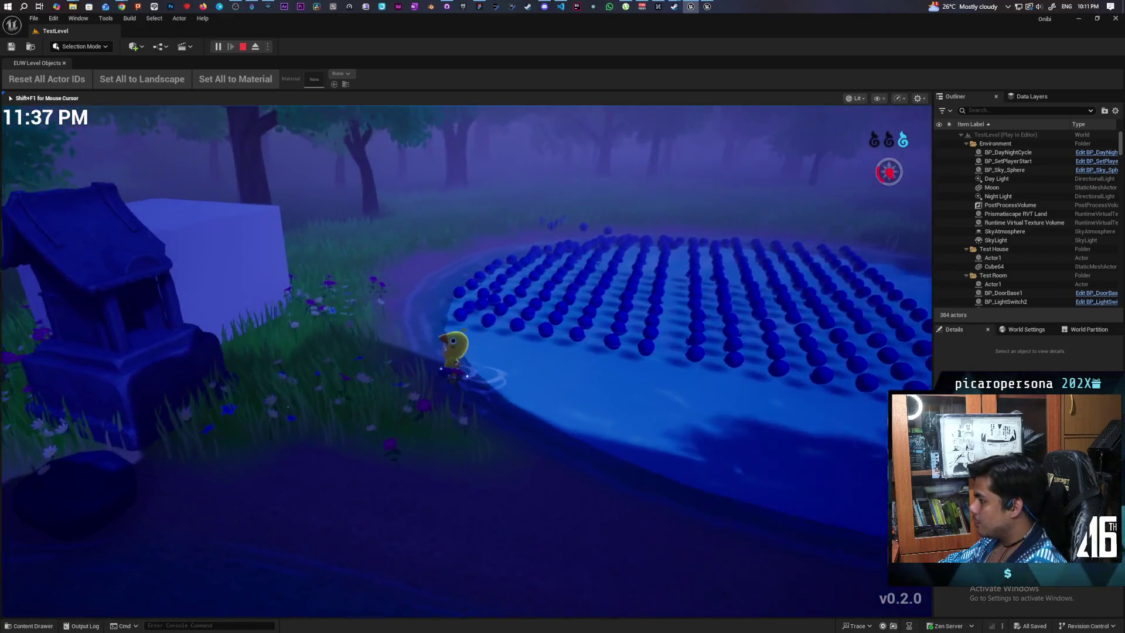
{"action": "key", "text": "w"}
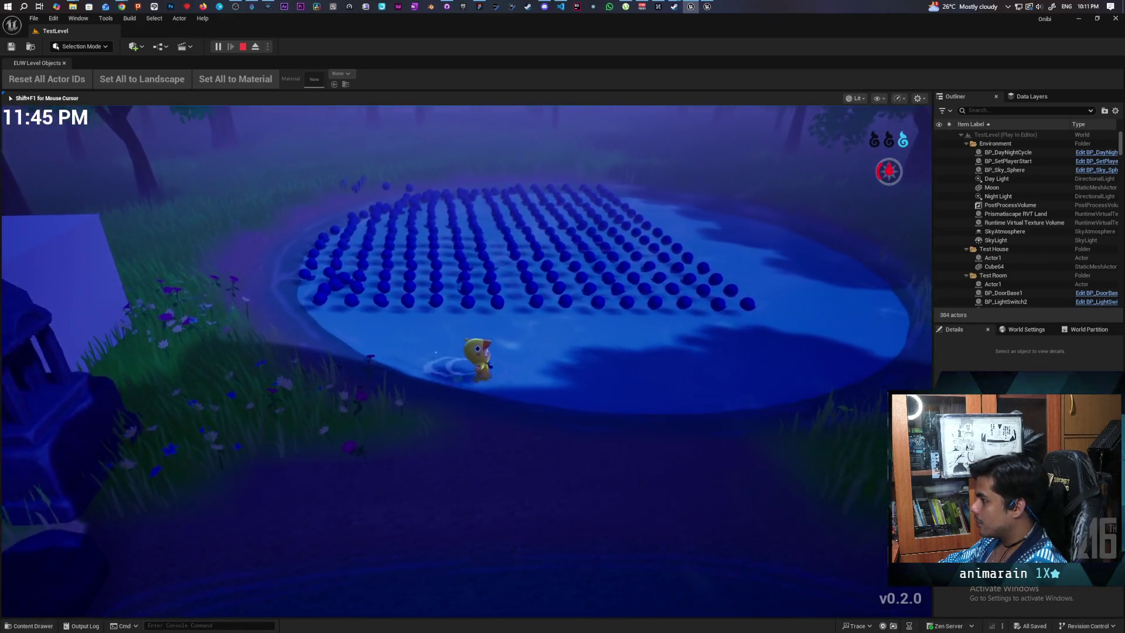
{"action": "key", "text": "w"}
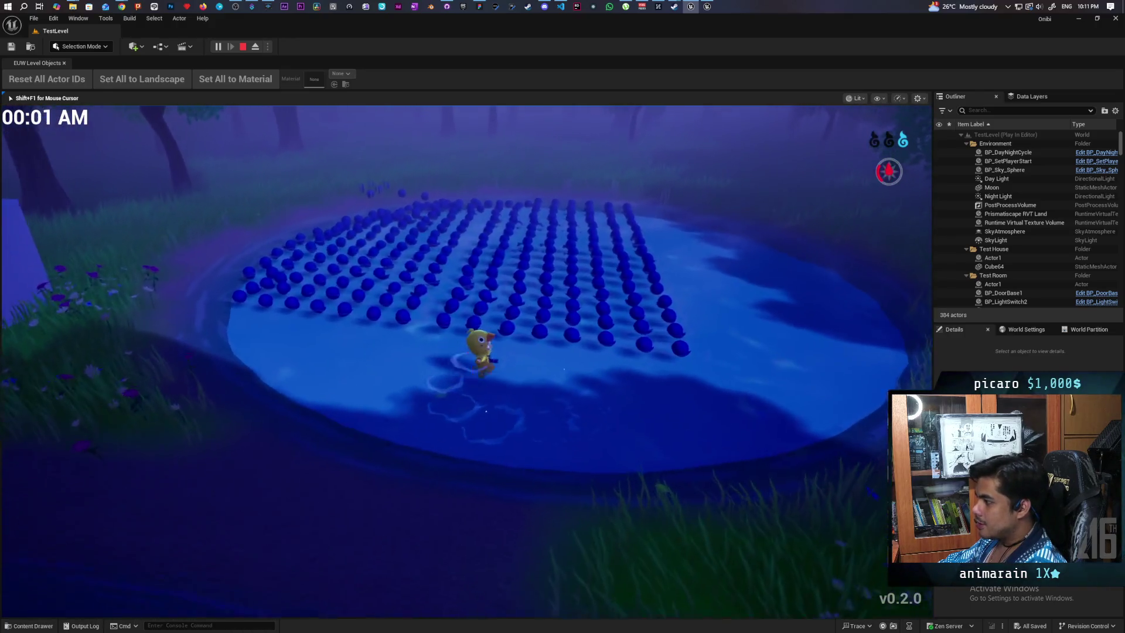
{"action": "key", "text": "a"}
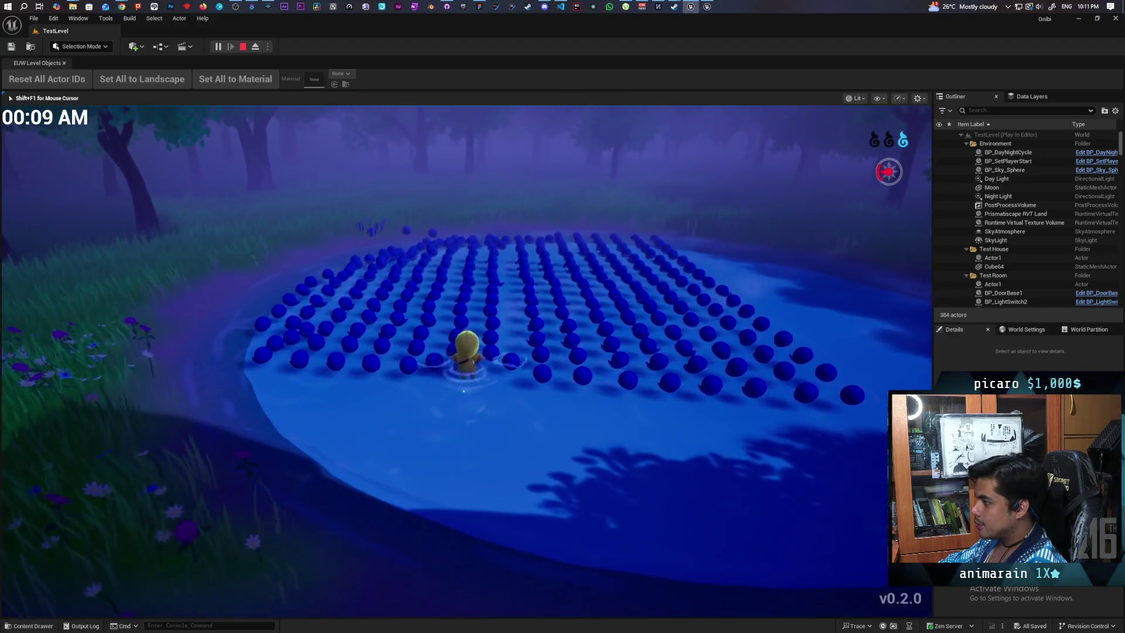
{"action": "key", "text": "w"}
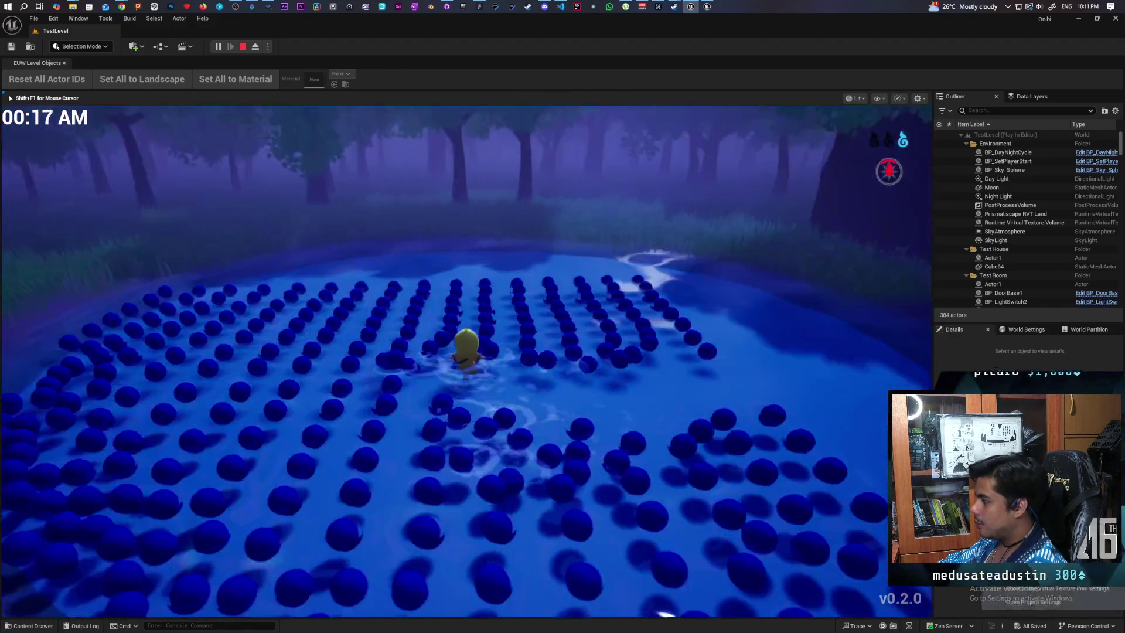
{"action": "key", "text": "s"}
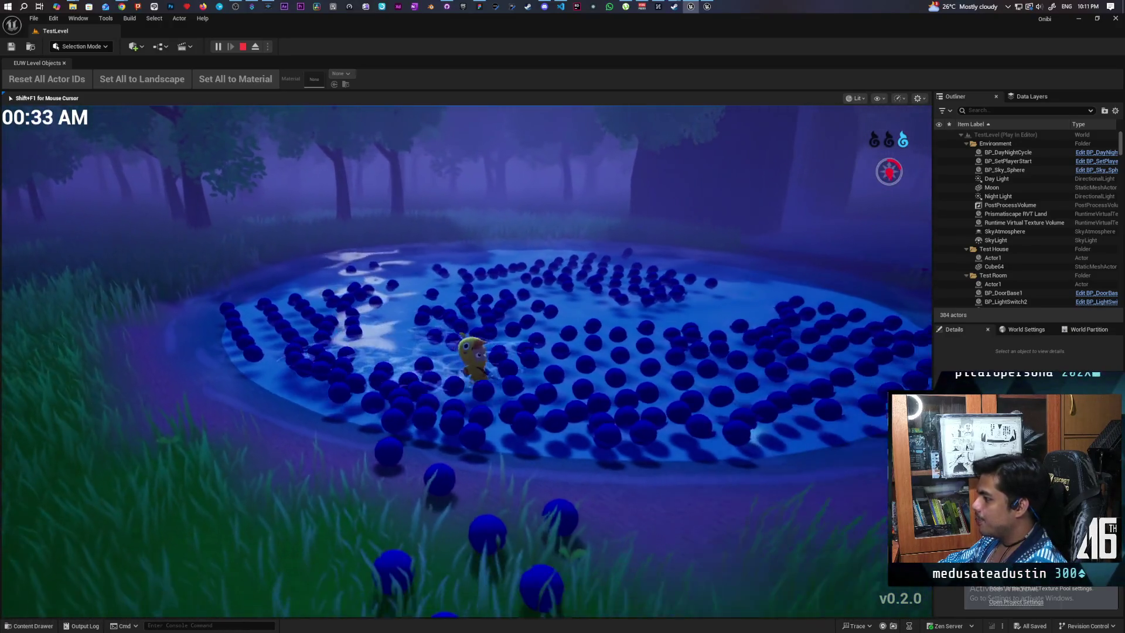
{"action": "key", "text": "d"}
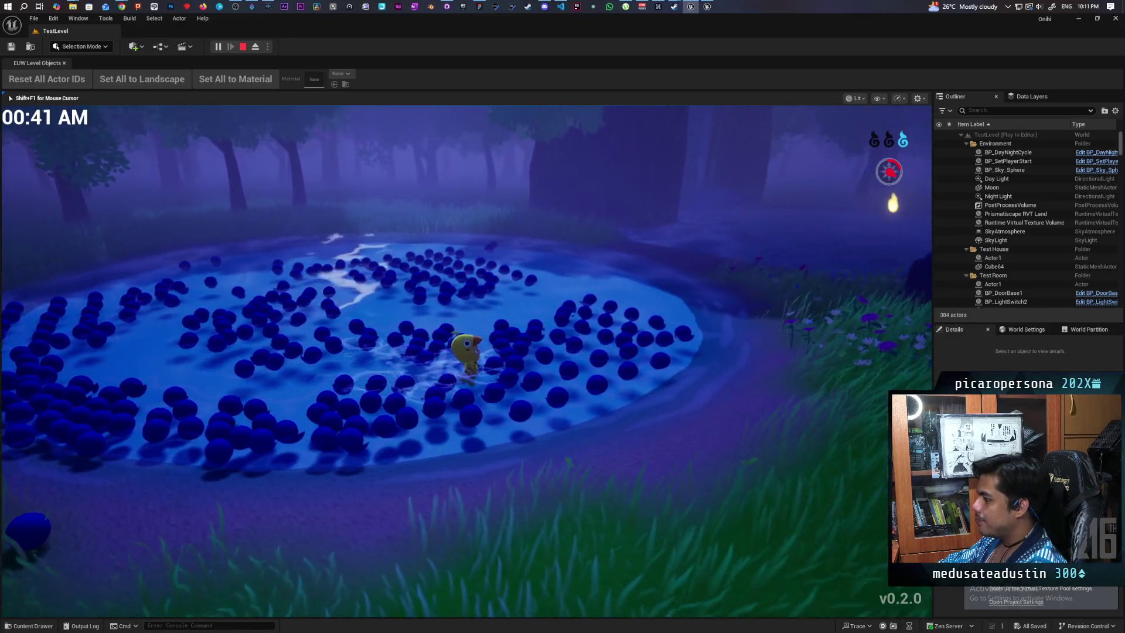
{"action": "key", "text": "s"}
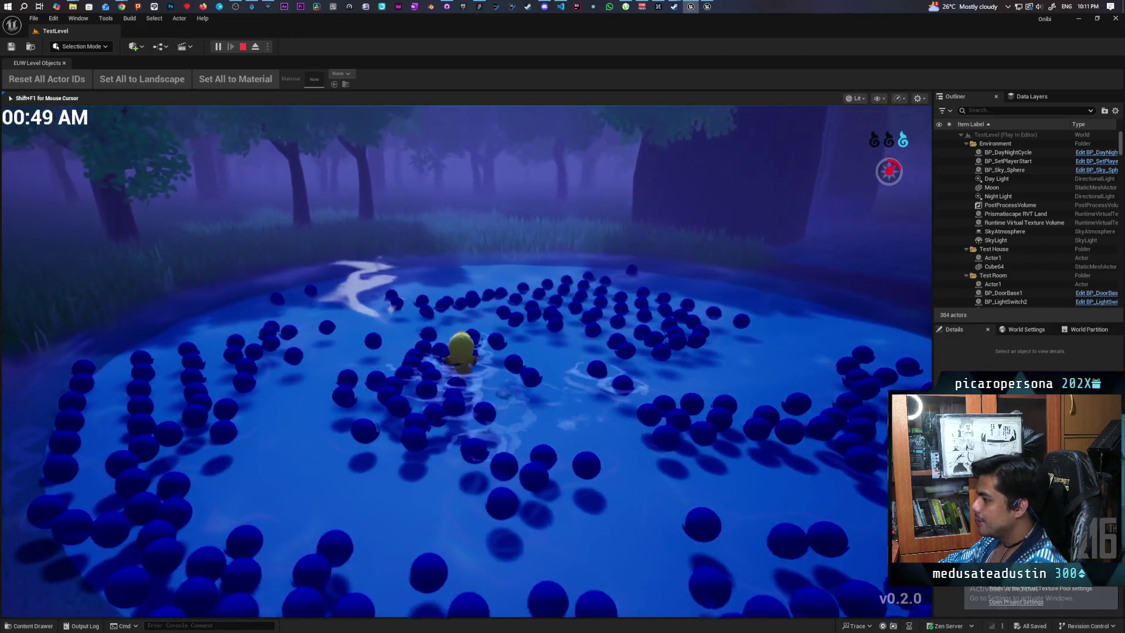
{"action": "key", "text": "w"}
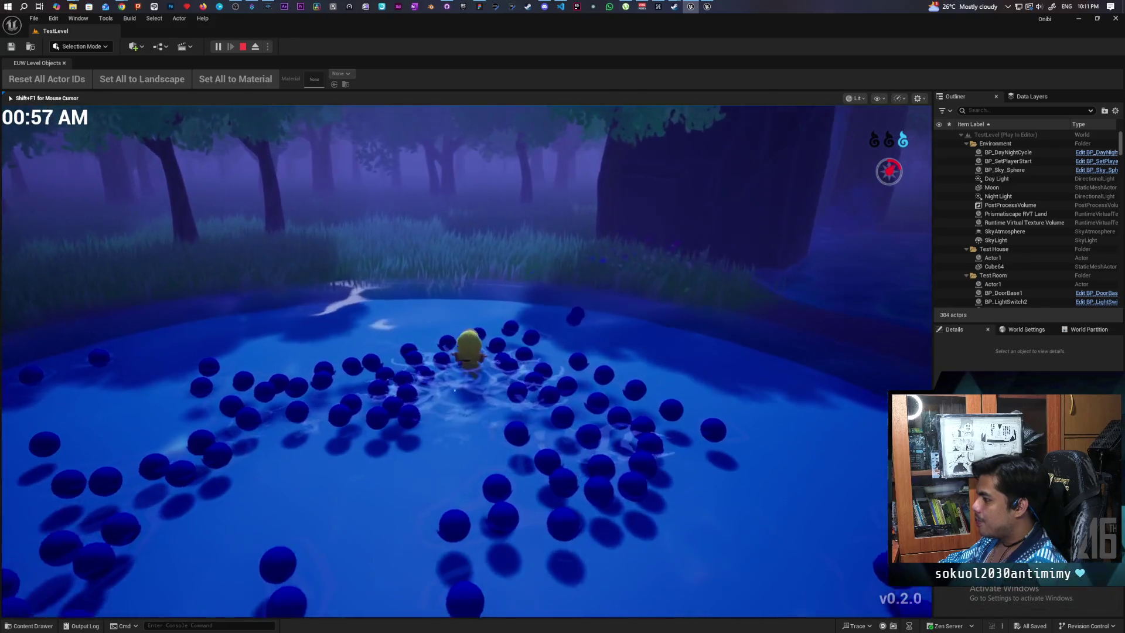
{"action": "key", "text": "s"}
{"action": "key", "text": "s"}
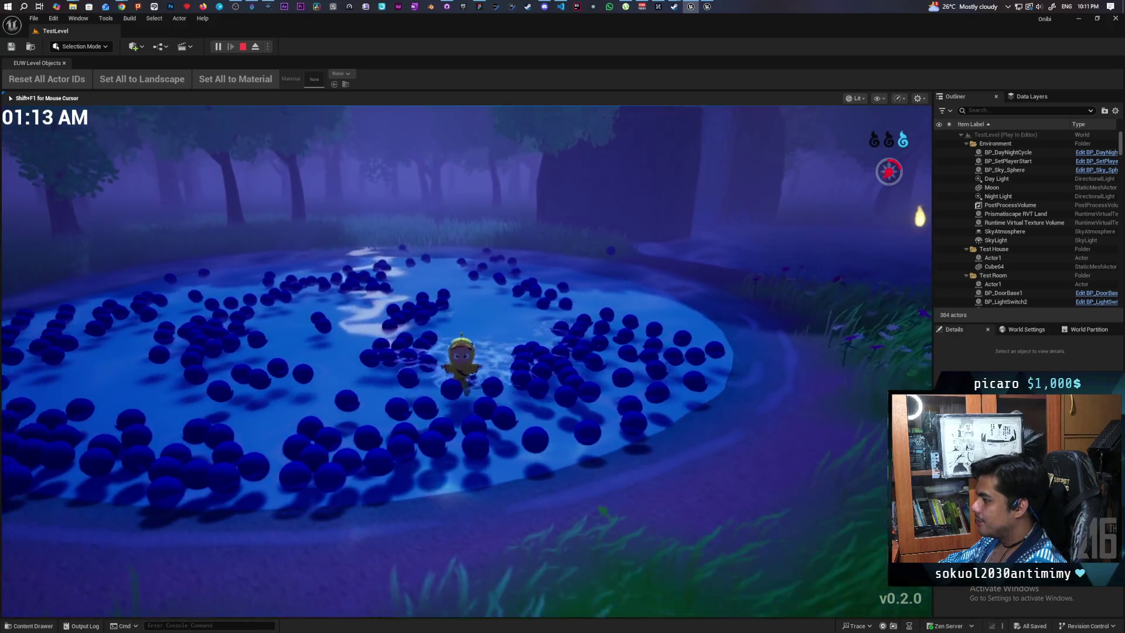
- Wade on through the spheres across the pond toward the far shore
{"action": "key", "text": "w"}
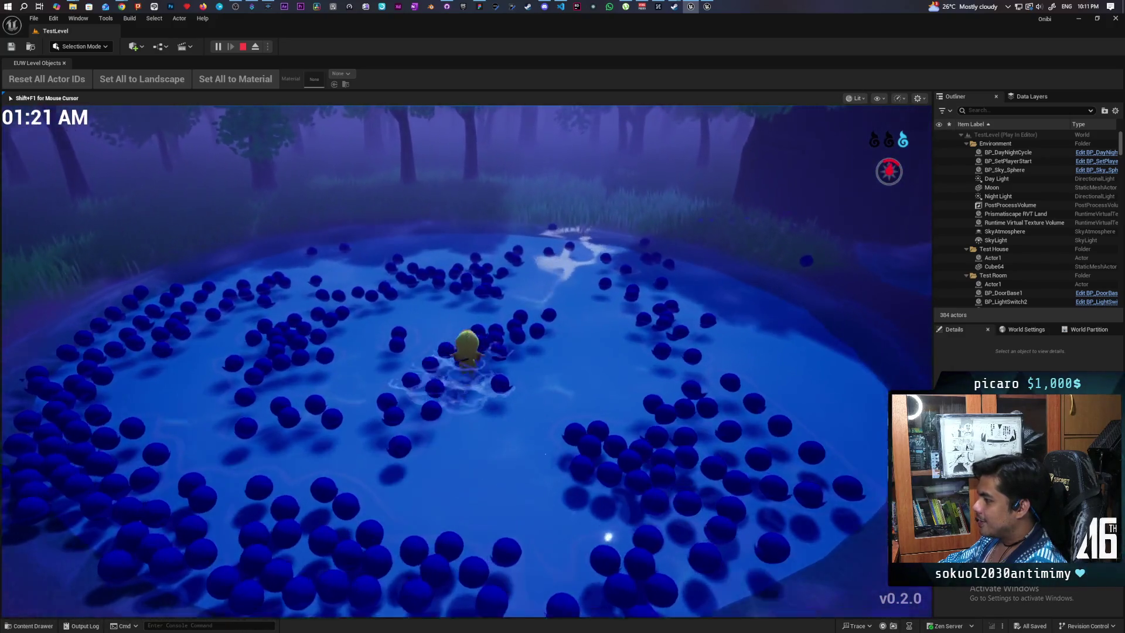
{"action": "key", "text": "w"}
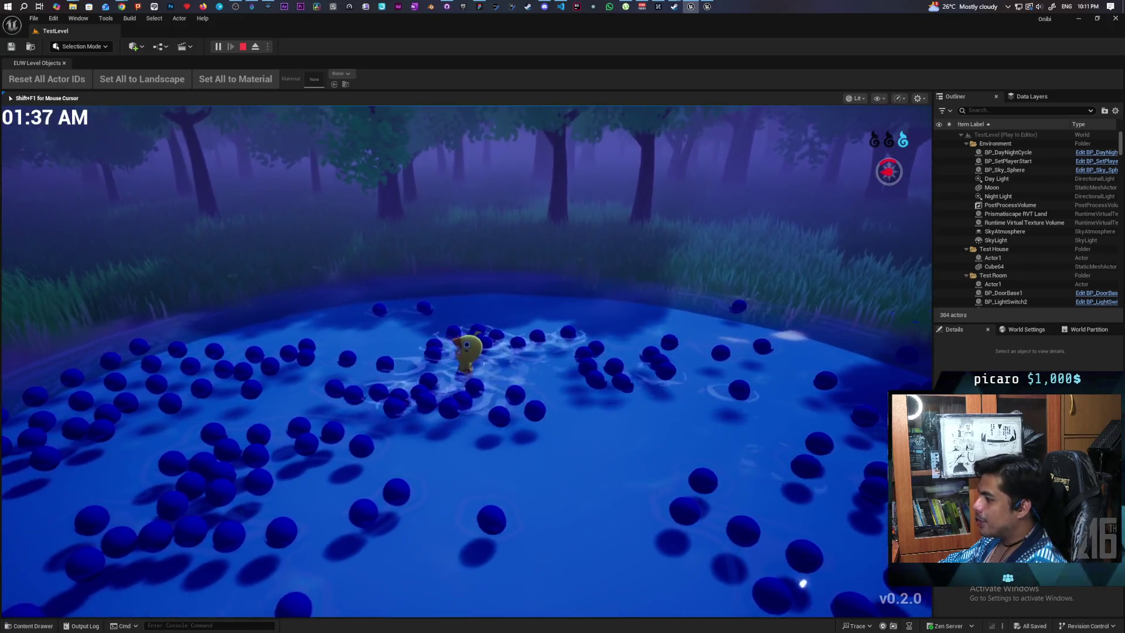
{"action": "key", "text": "w"}
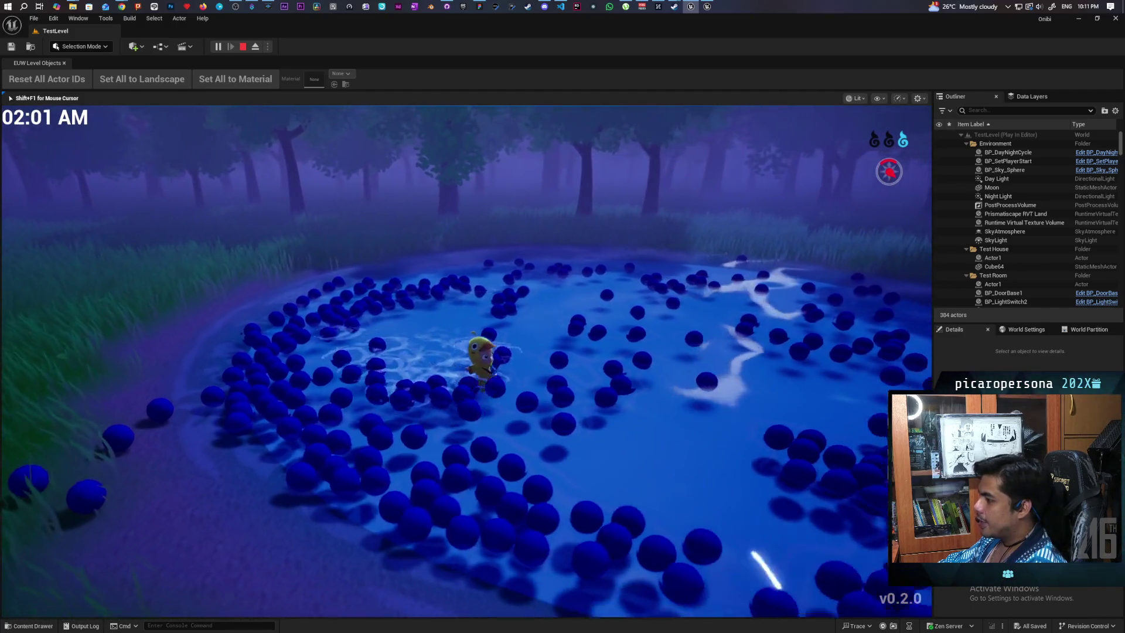
{"action": "key", "text": "d"}
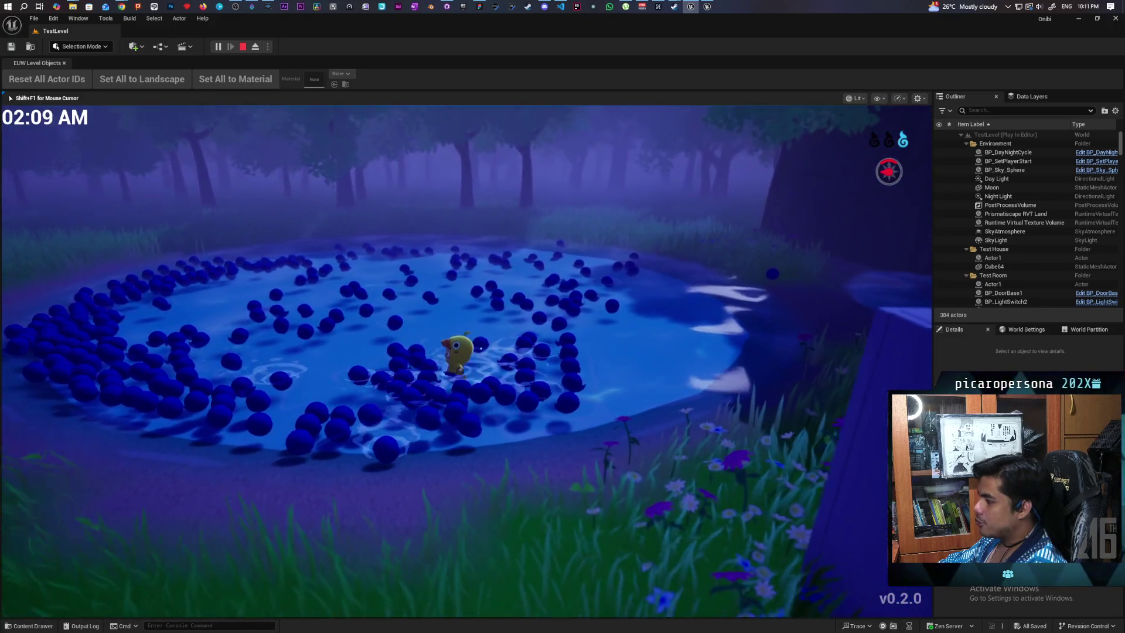
{"action": "key", "text": "w"}
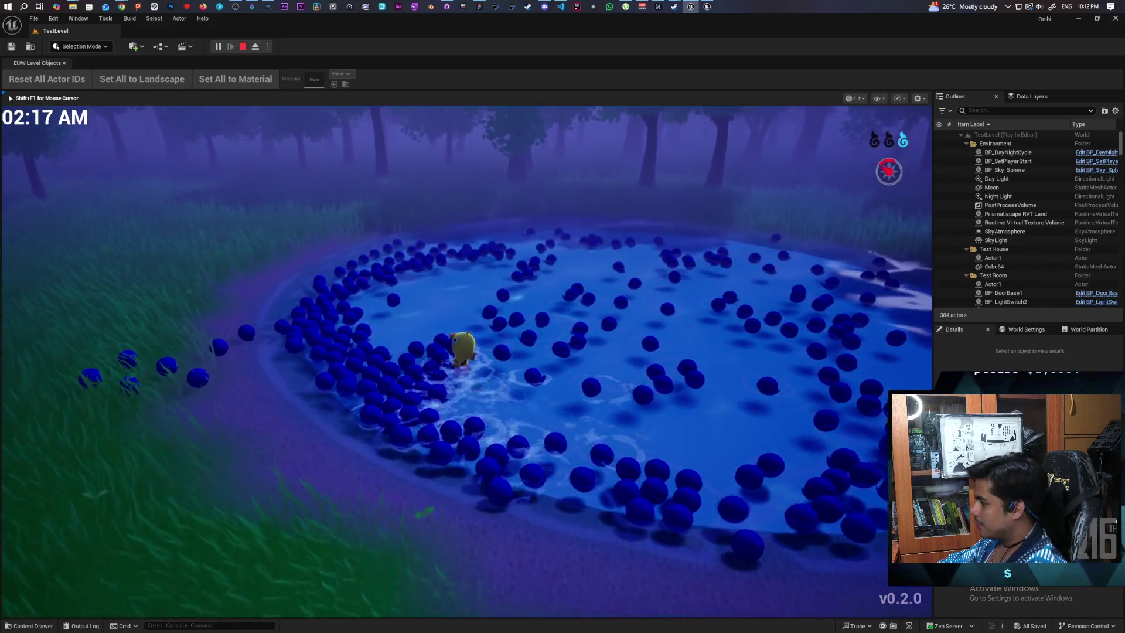
{"action": "key", "text": "w"}
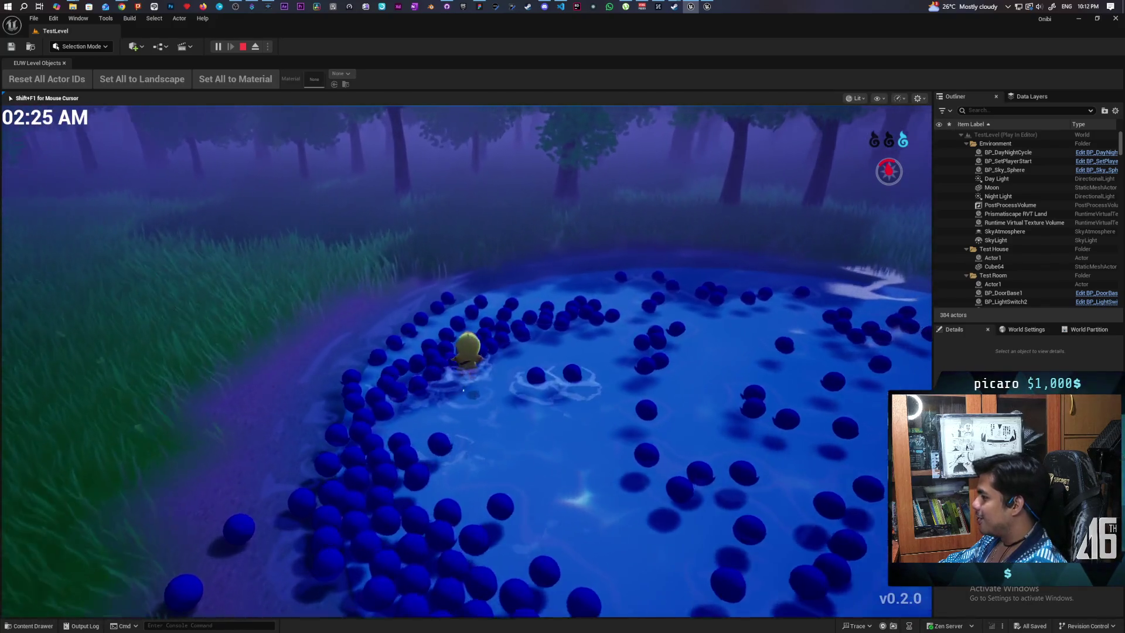
{"action": "key", "text": "w"}
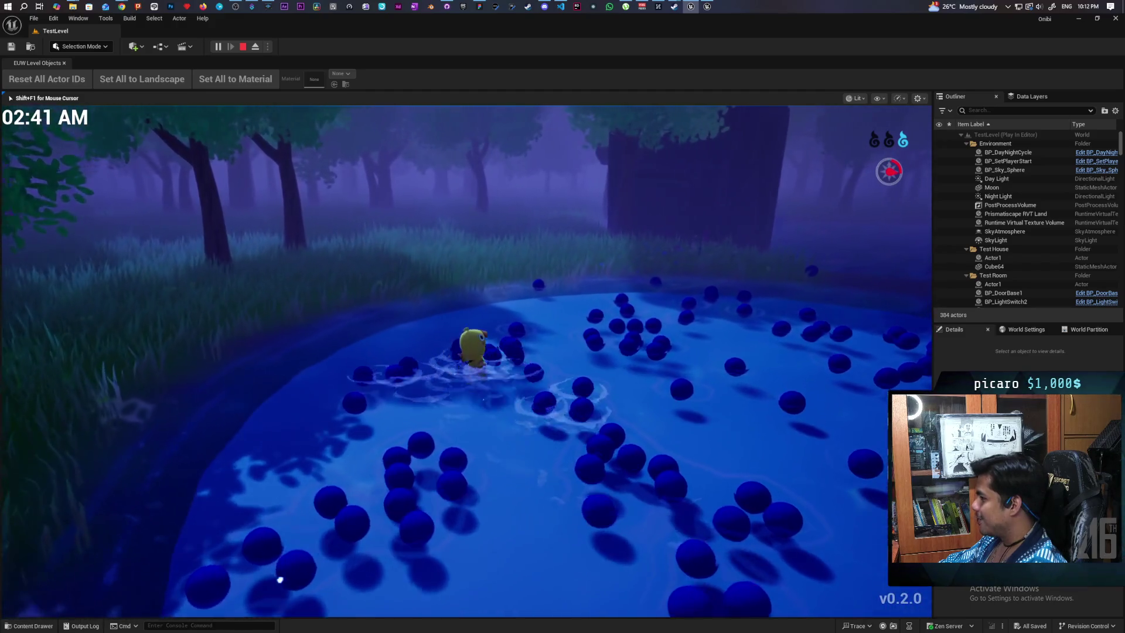
{"action": "key", "text": "d"}
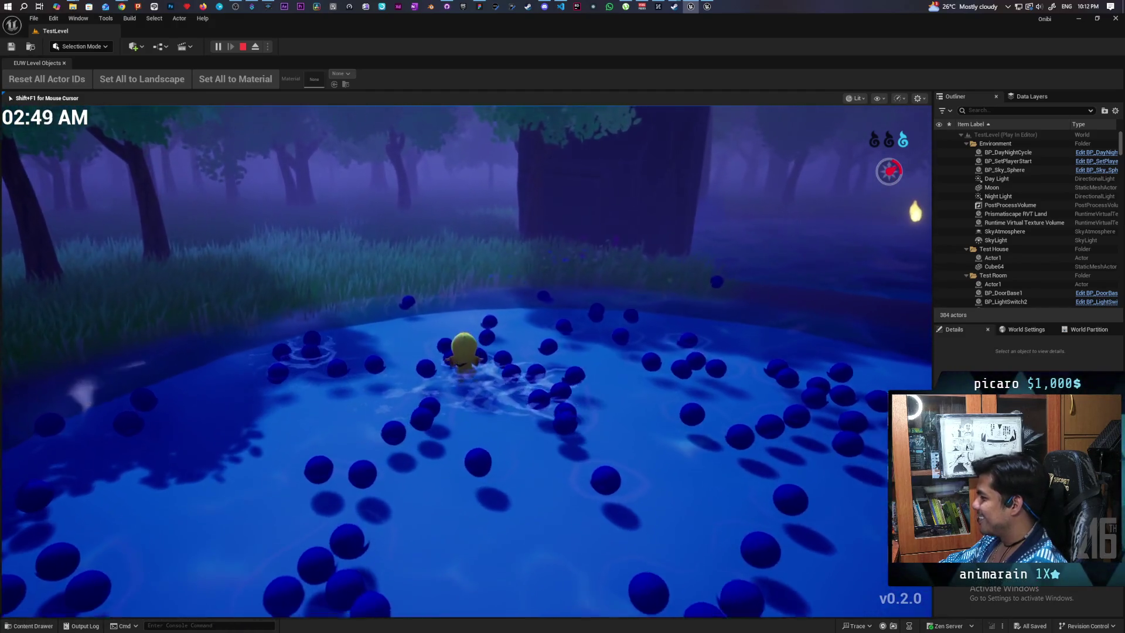
{"action": "key", "text": "s"}
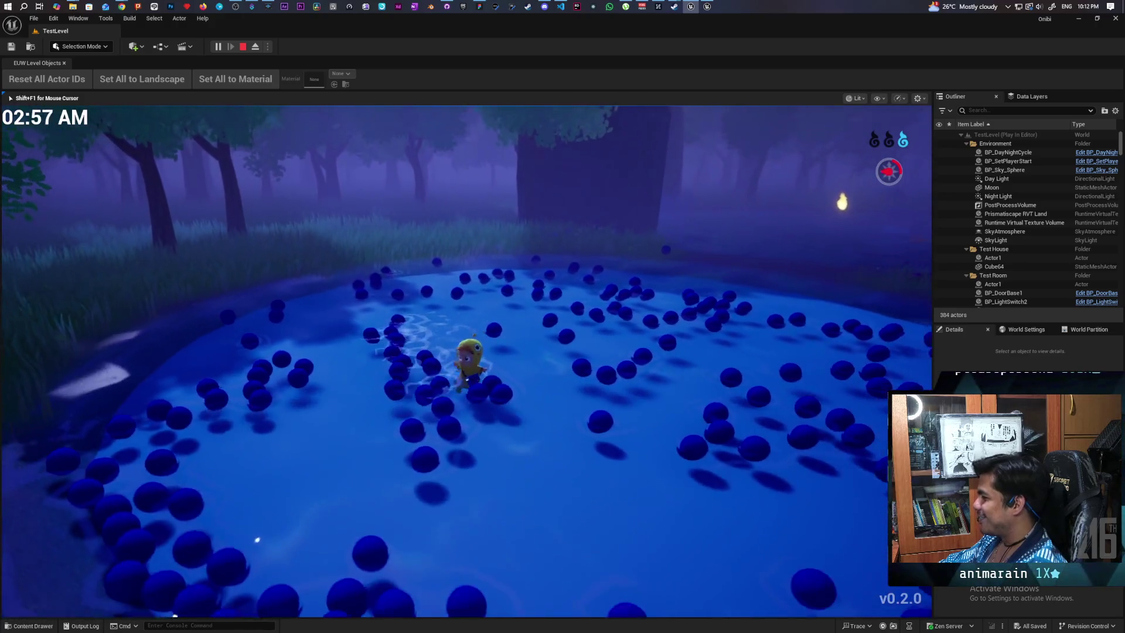
{"action": "key", "text": "w"}
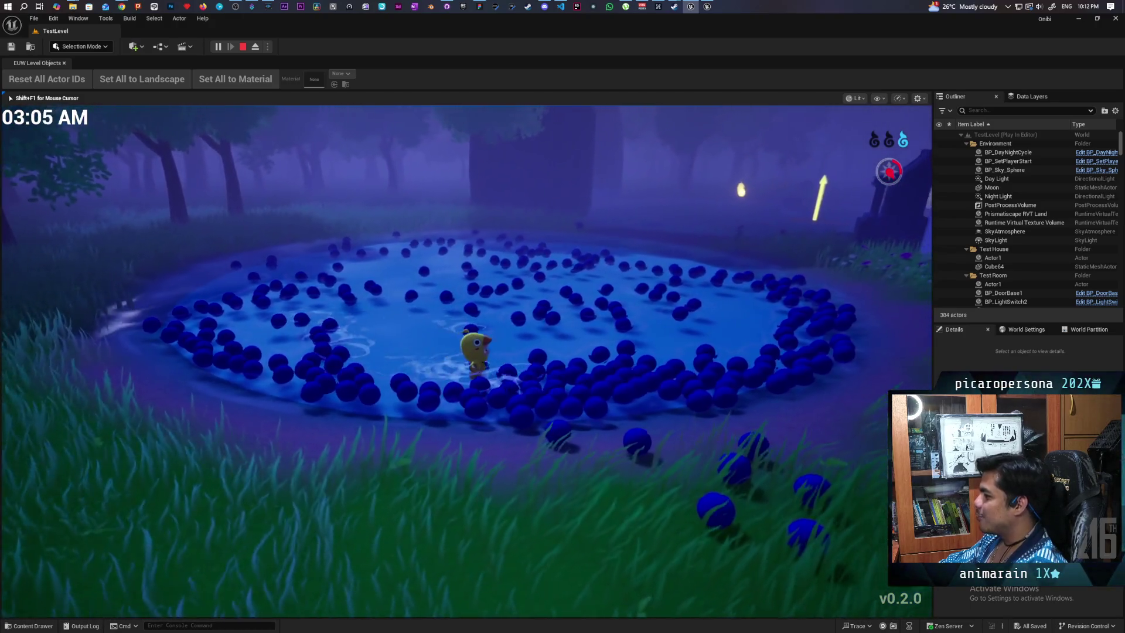
{"action": "key", "text": "w"}
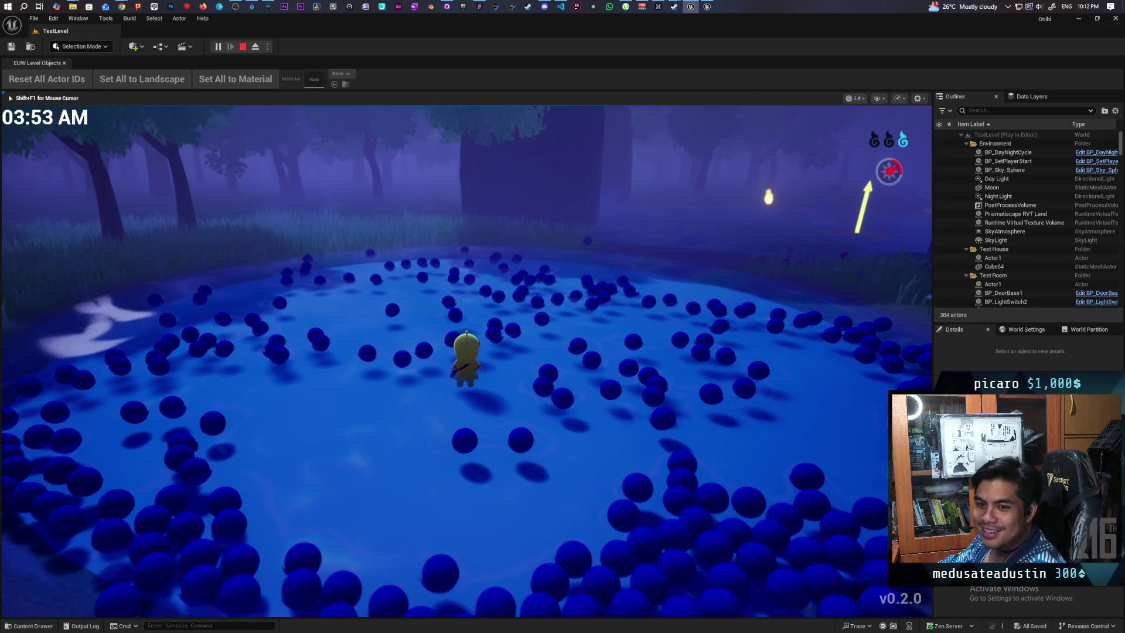
- Walk the character out of the ball-filled water and through the forest toward the lamp
{"action": "key", "text": "w"}
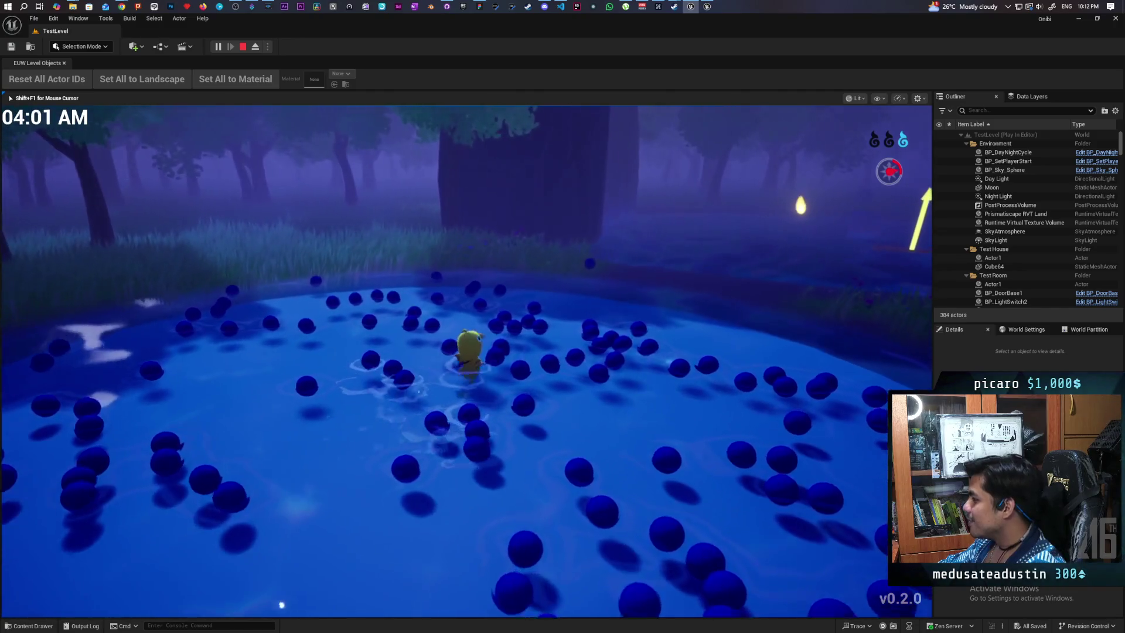
{"action": "key", "text": "w"}
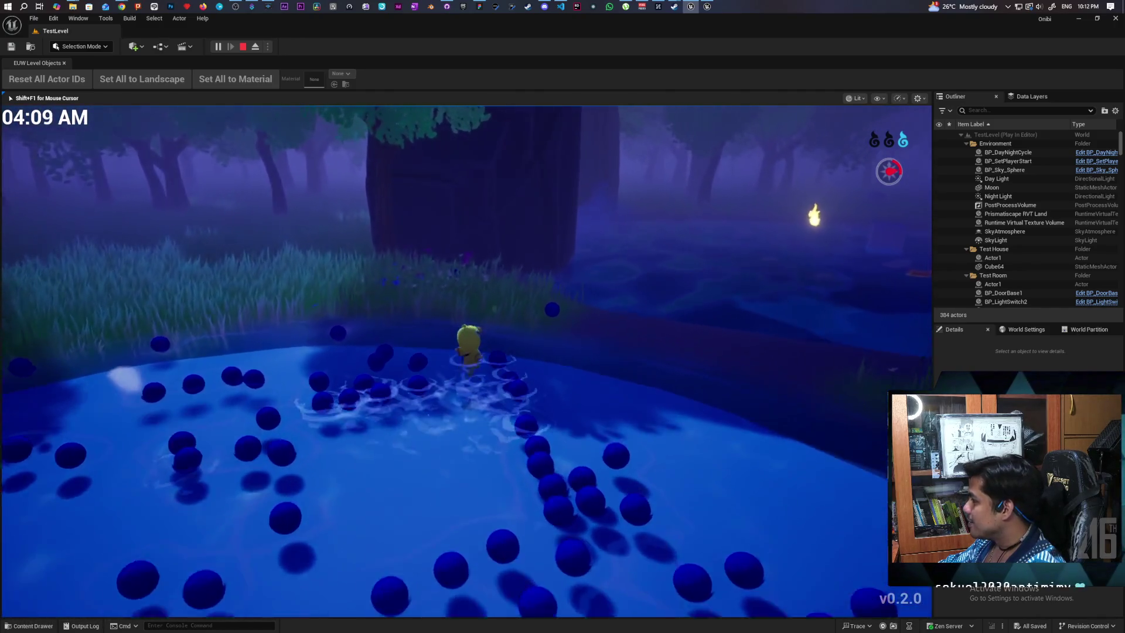
{"action": "key", "text": "w"}
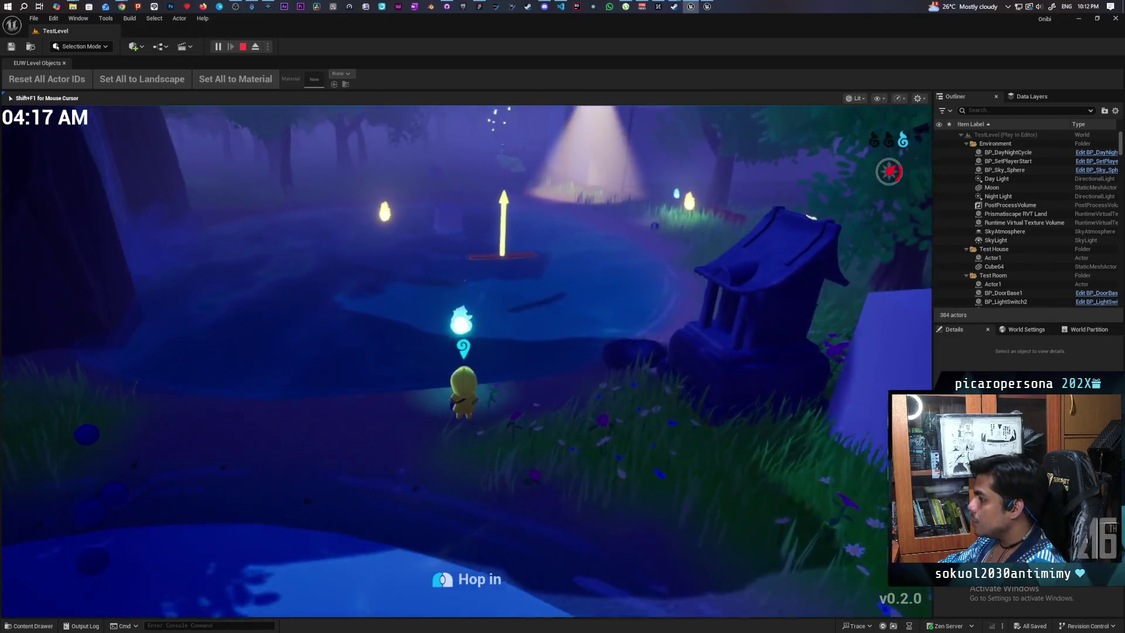
{"action": "key", "text": "w"}
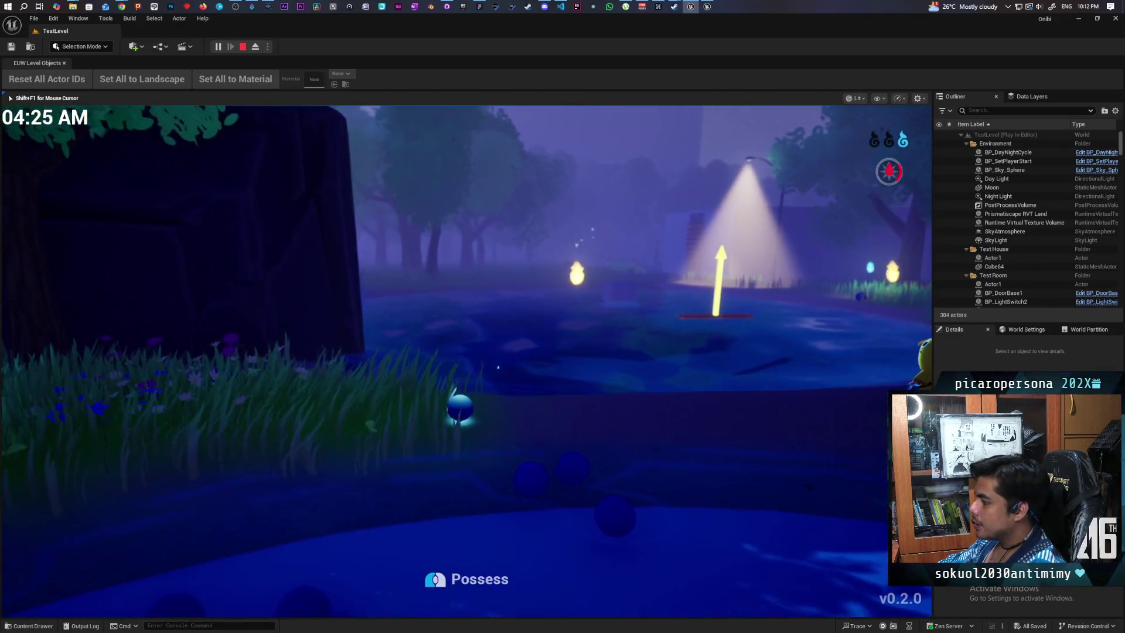
{"action": "key", "text": "w"}
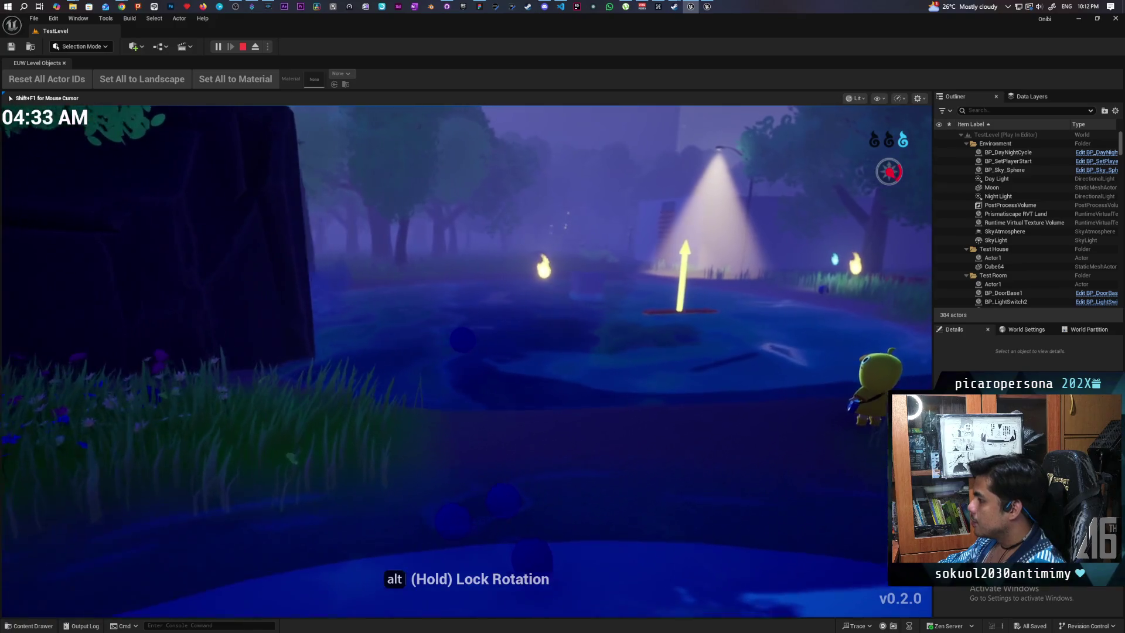
{"action": "key", "text": "w"}
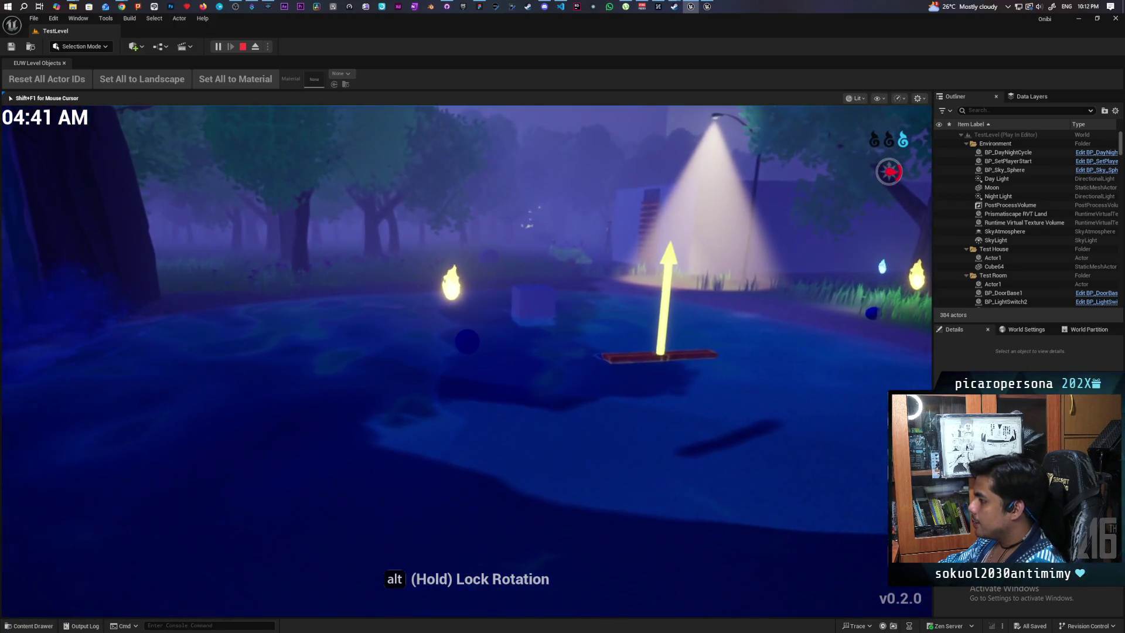
- Steer the wisp across the water, possess the dark ball, and roll it onto the arrow marker
{"action": "key", "text": "w"}
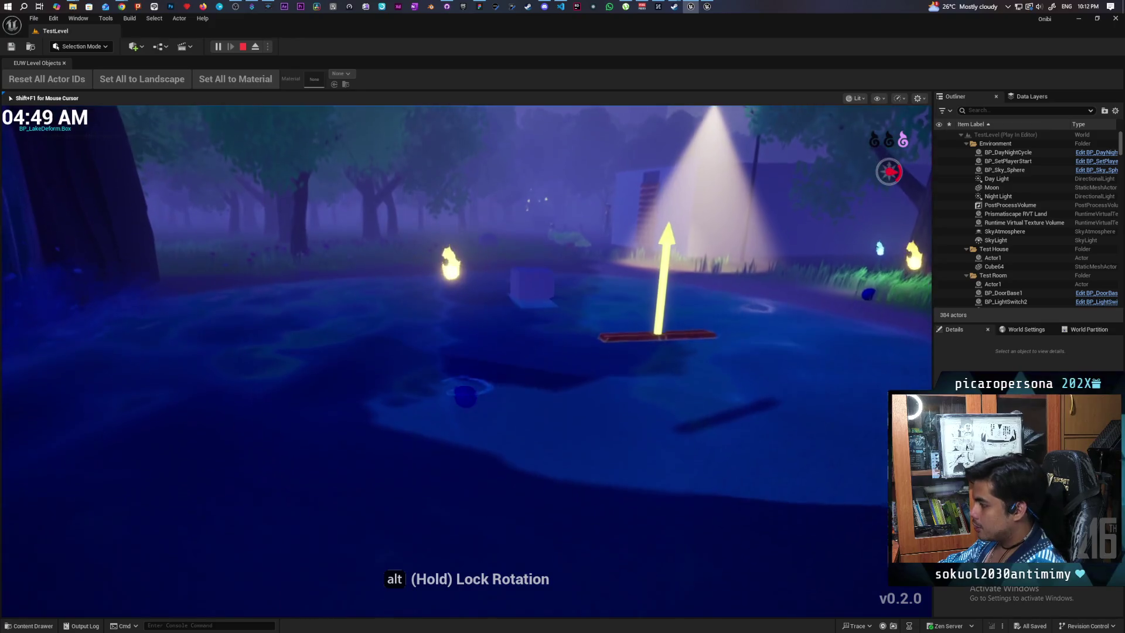
{"action": "key", "text": "w"}
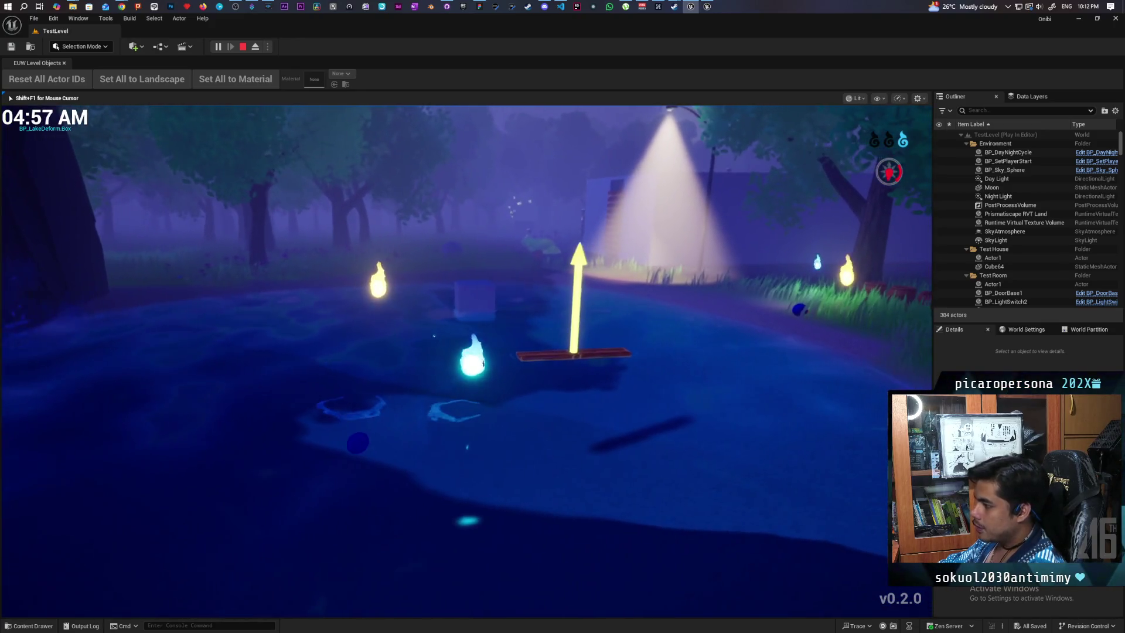
{"action": "key", "text": "w"}
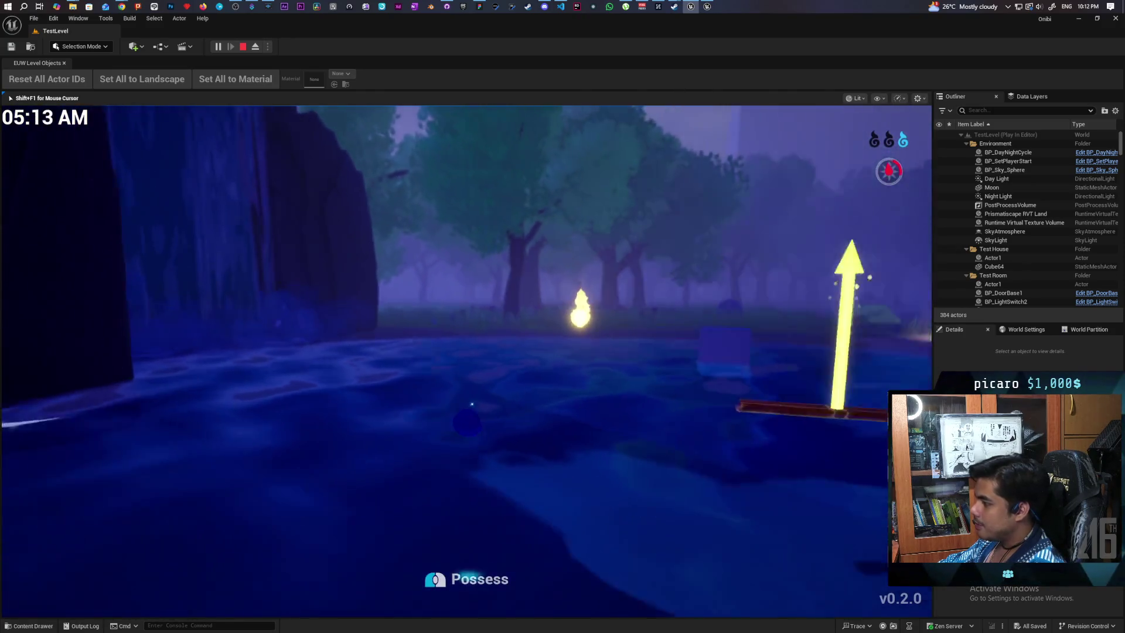
{"action": "left_click", "coordinate": [467, 317]}
{"action": "key", "text": "w"}
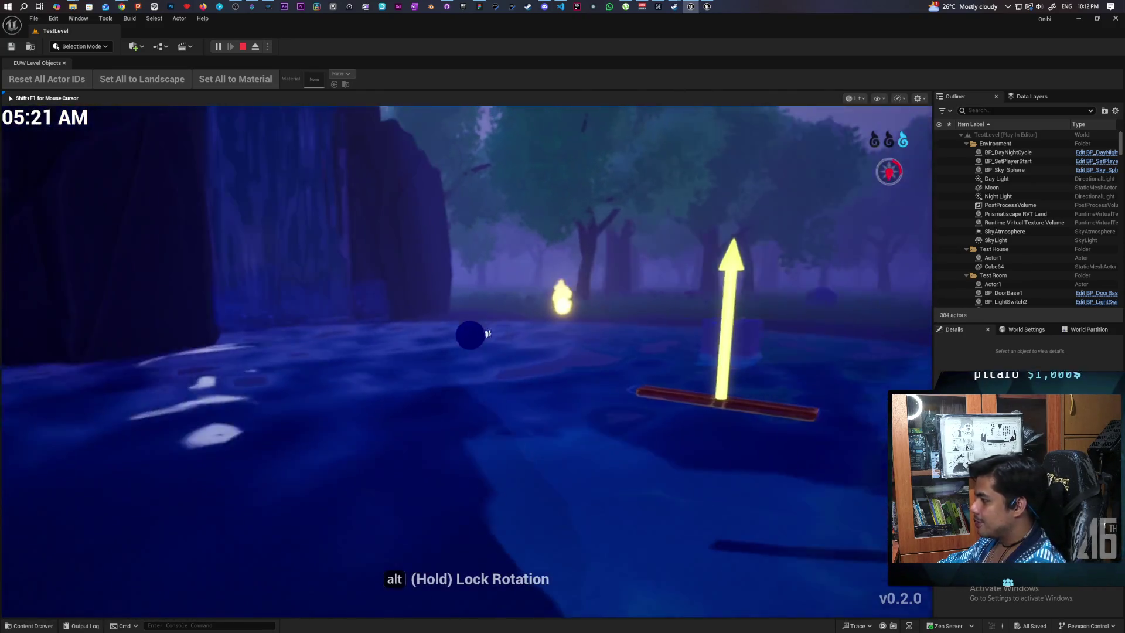
{"action": "key", "text": "w"}
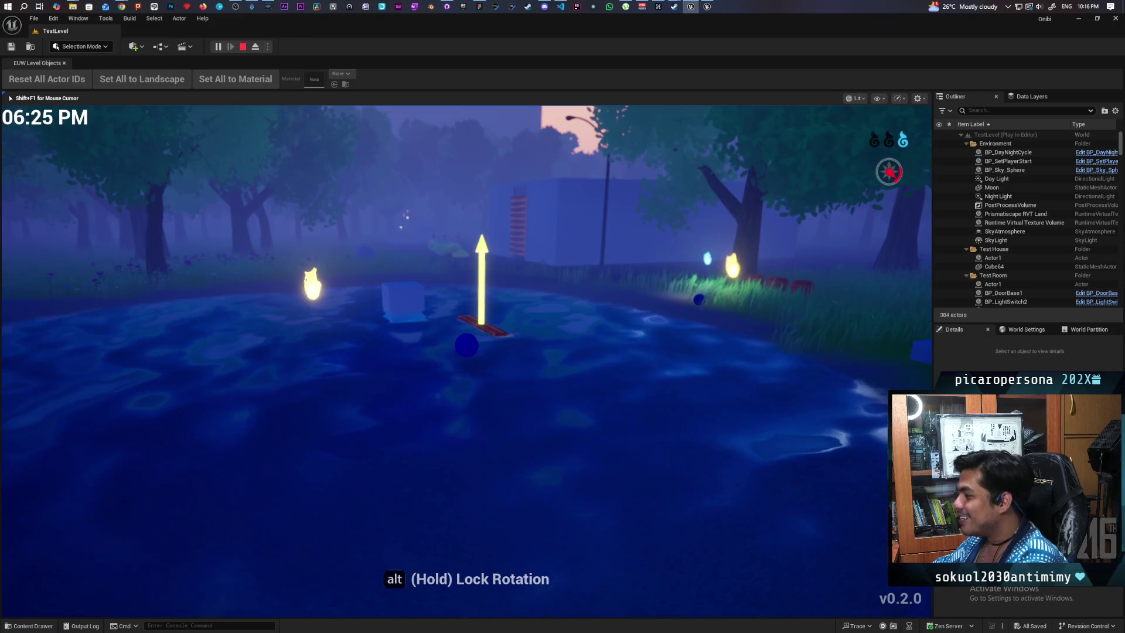
- Switch from TestLevel to SnowMapTest, update its out-of-date landscape, and play-test it near the lamp post
{"action": "key", "text": "Escape"}
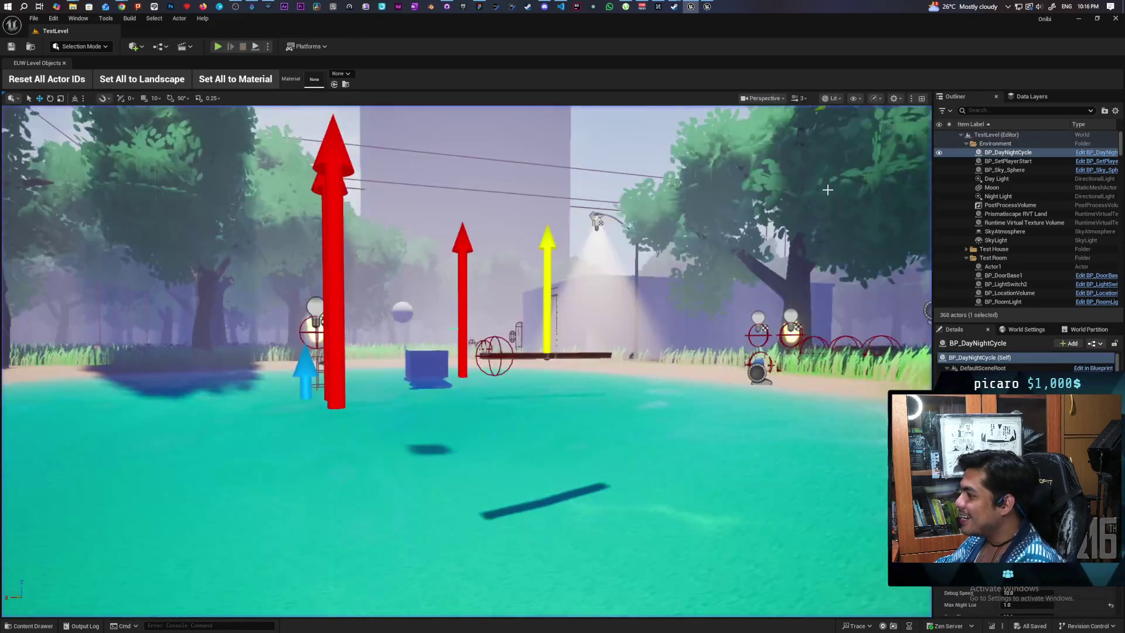
{"action": "key", "text": "ctrl+space"}
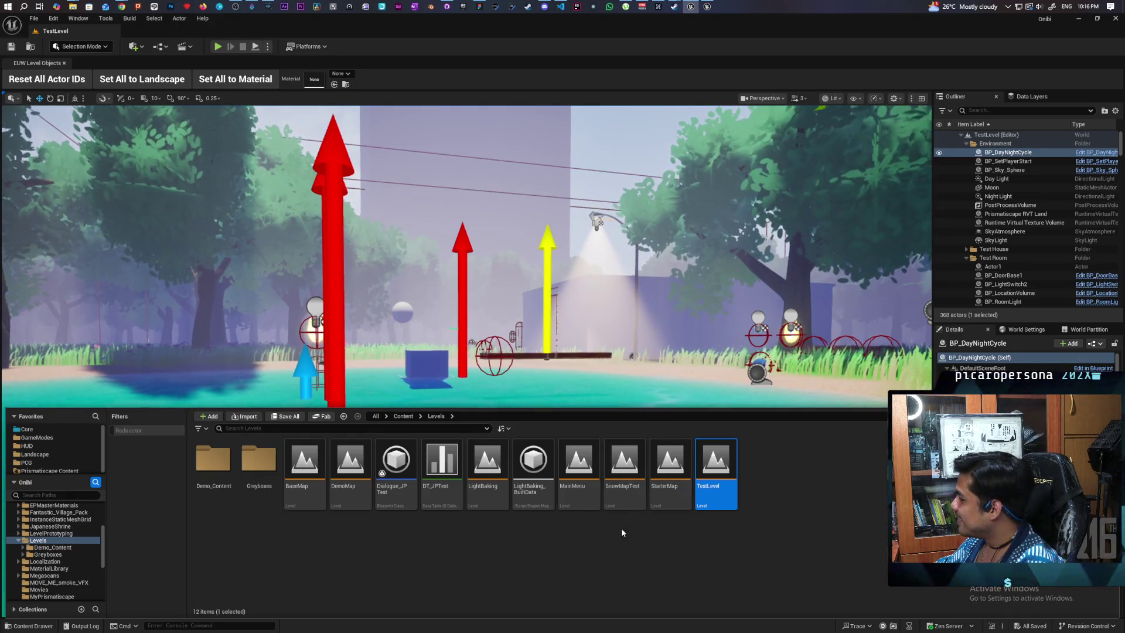
{"action": "double_click", "coordinate": [632, 473]}
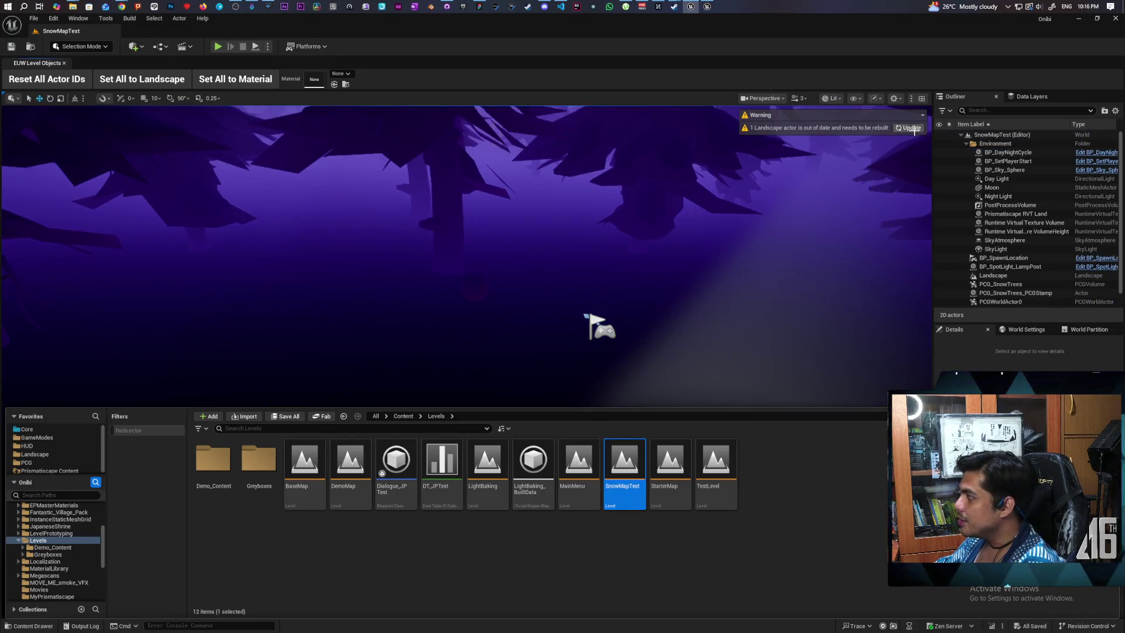
{"action": "left_click", "coordinate": [908, 128]}
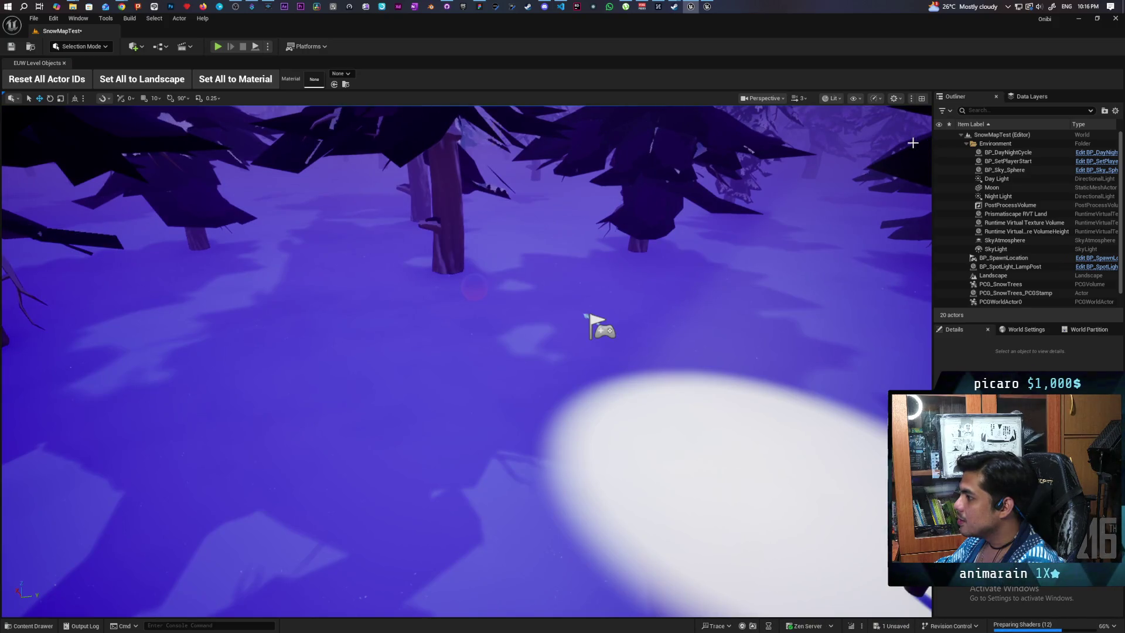
{"action": "left_click_drag", "start_coordinate": [466, 361], "coordinate": [387, 360]}
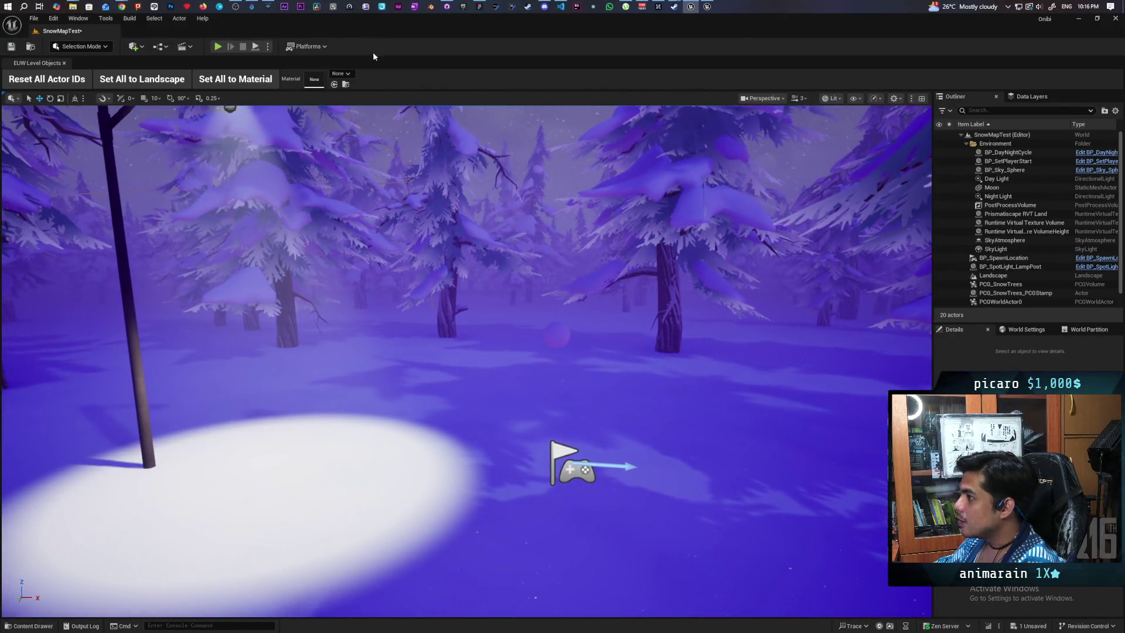
{"action": "left_click", "coordinate": [217, 47]}
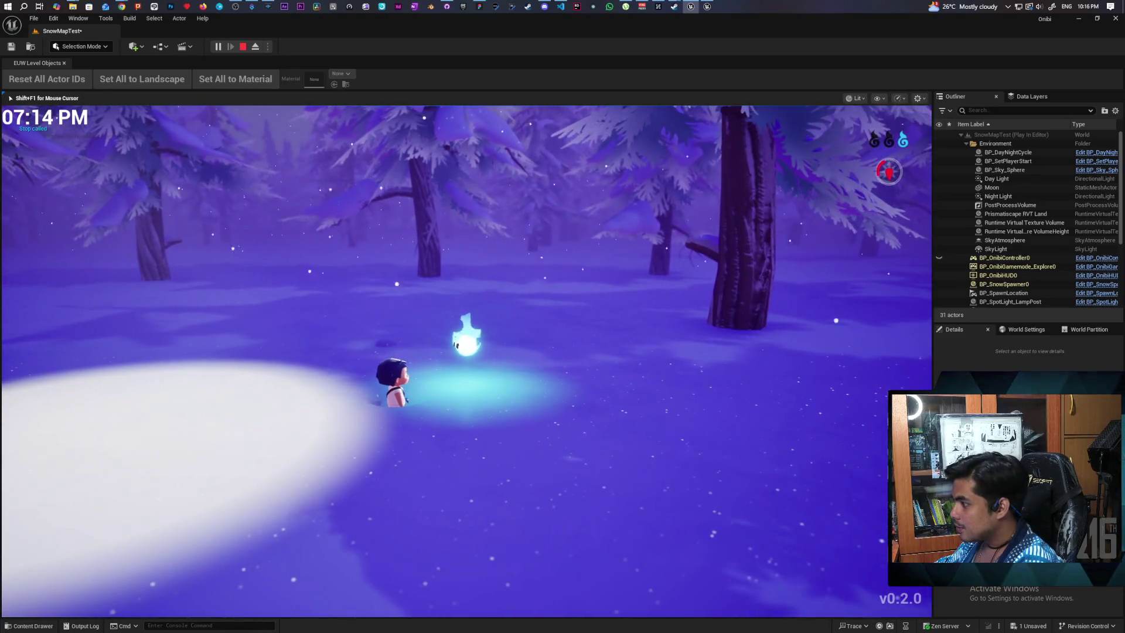
- Walk the character through the snow to test trail deformation until the lamp post appears
{"action": "key", "text": "w"}
{"action": "key", "text": "a"}
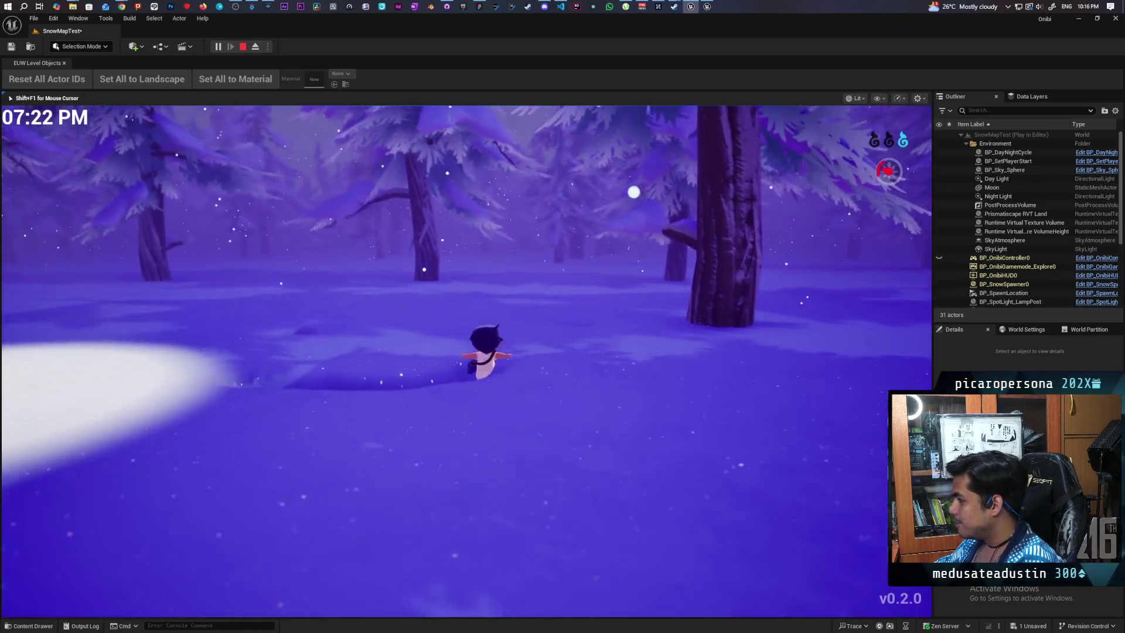
{"action": "key", "text": "d"}
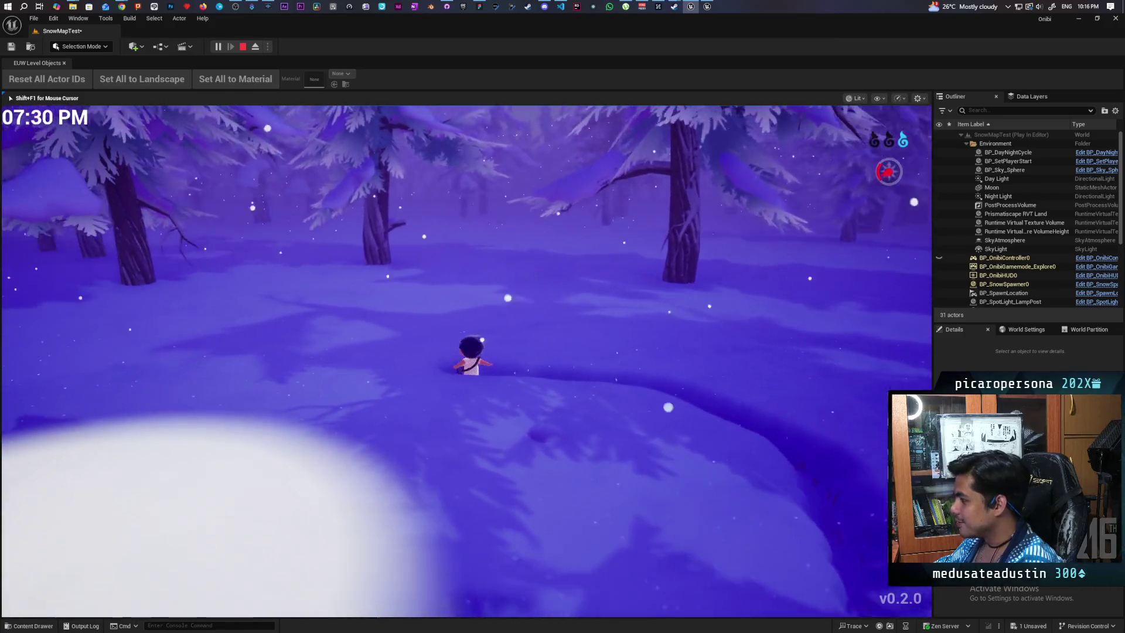
{"action": "key", "text": "w"}
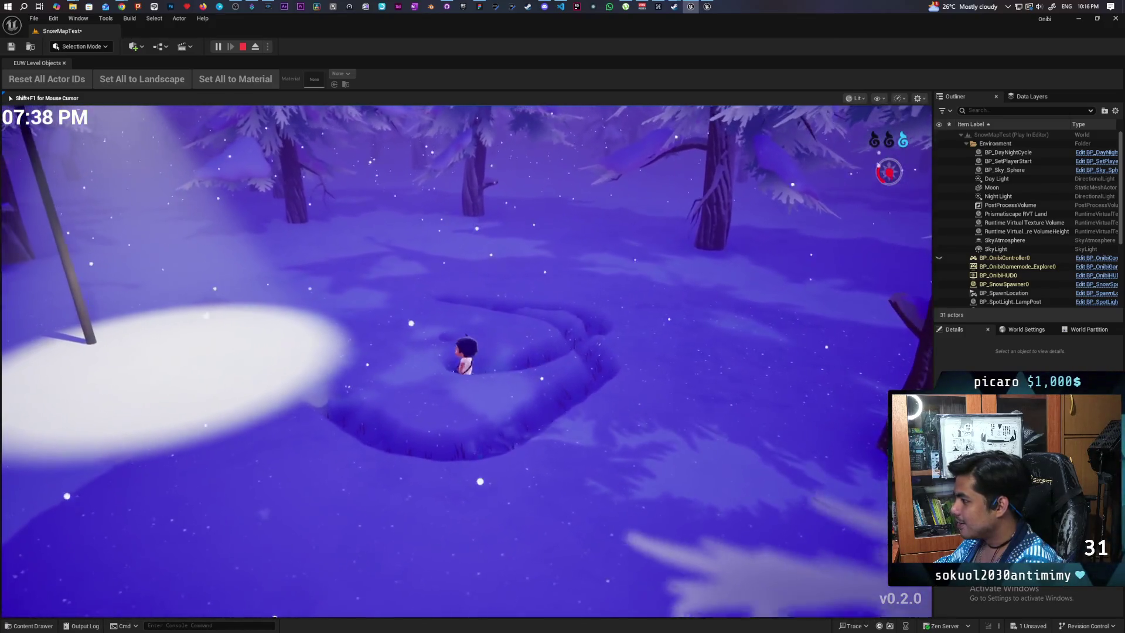
{"action": "key", "text": "w"}
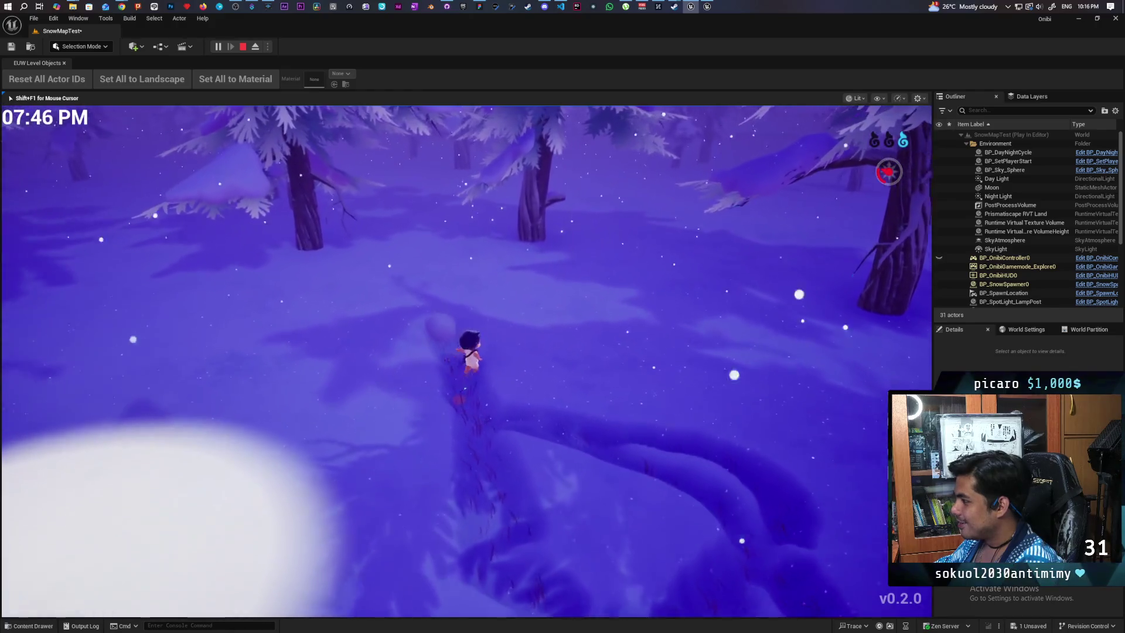
{"action": "key", "text": "w"}
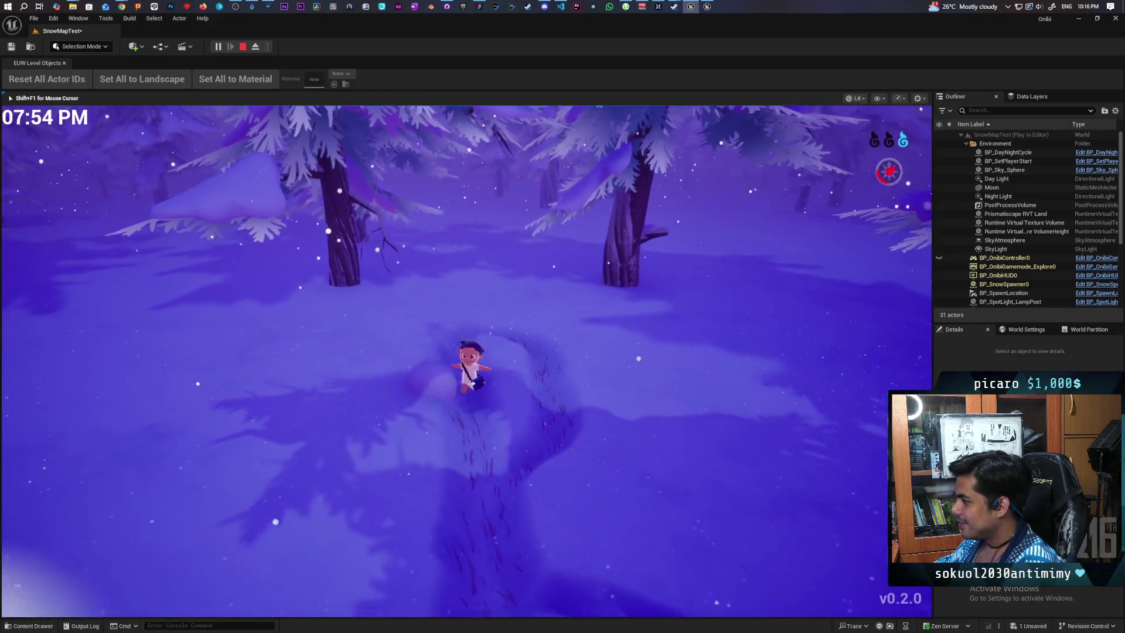
{"action": "key", "text": "w"}
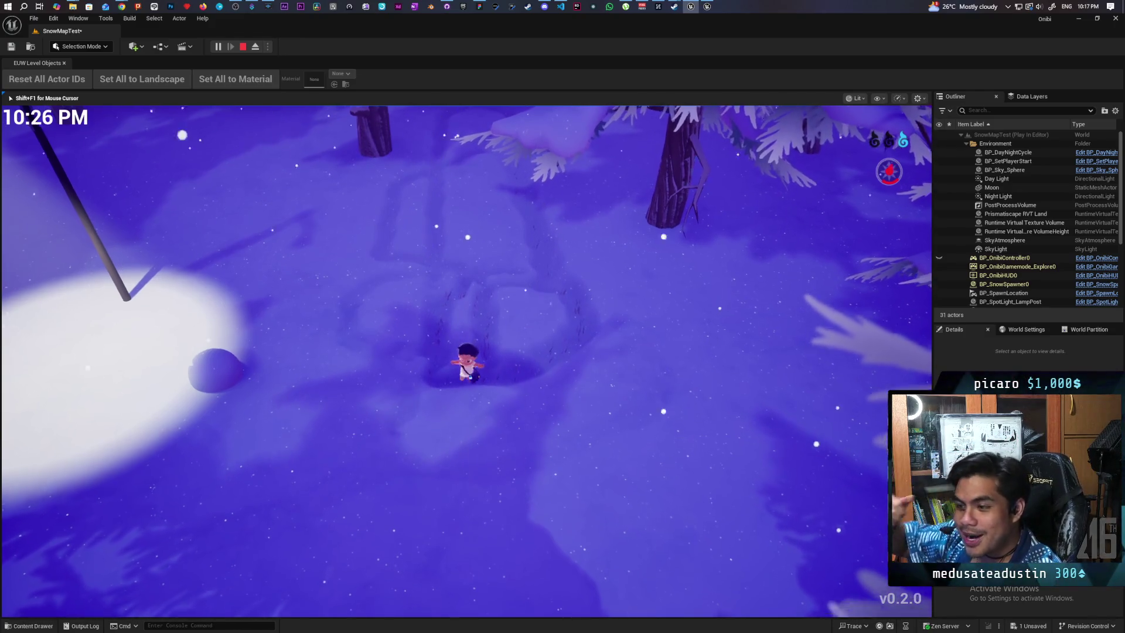
- Walk the character across the snow toward the lamp light in a loop
{"action": "key", "text": "s"}
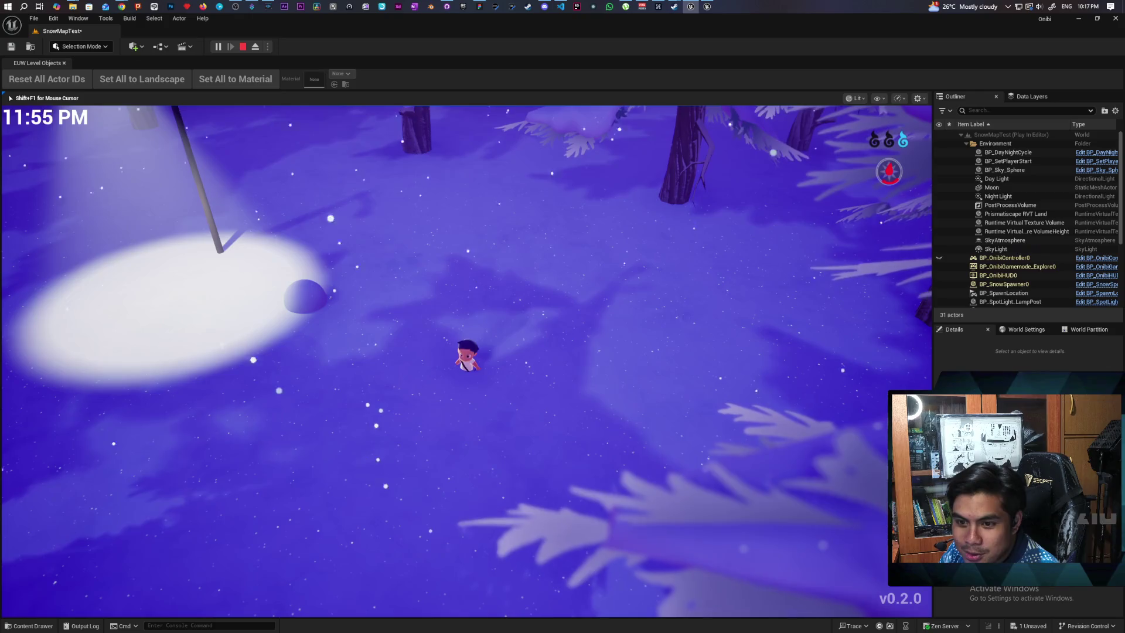
{"action": "key", "text": "w"}
{"action": "key", "text": "w"}
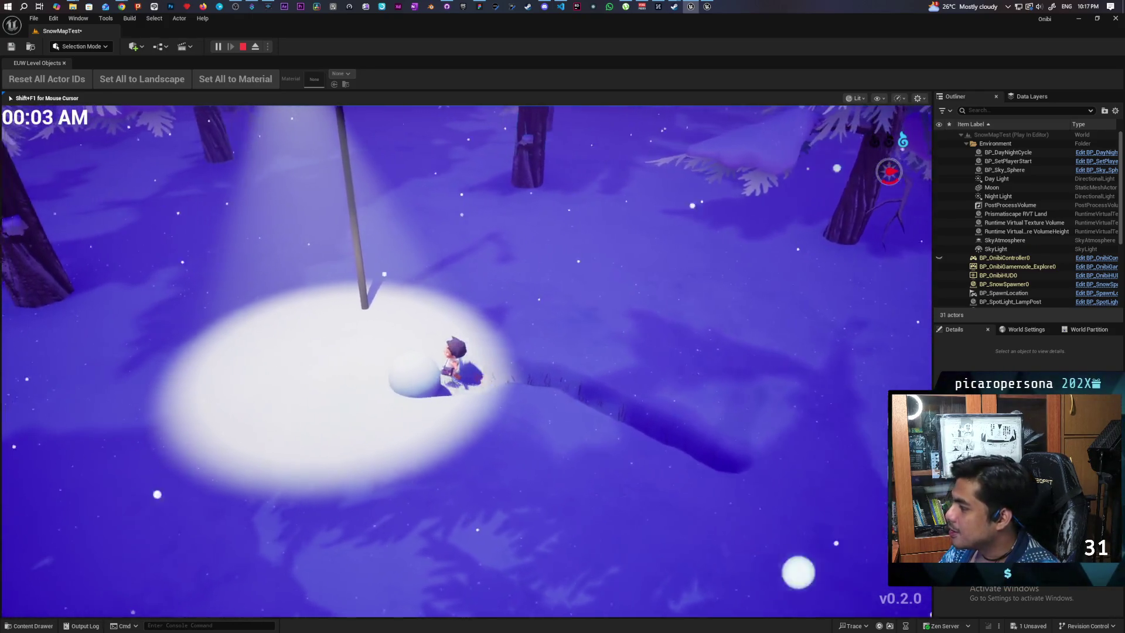
{"action": "key", "text": "w"}
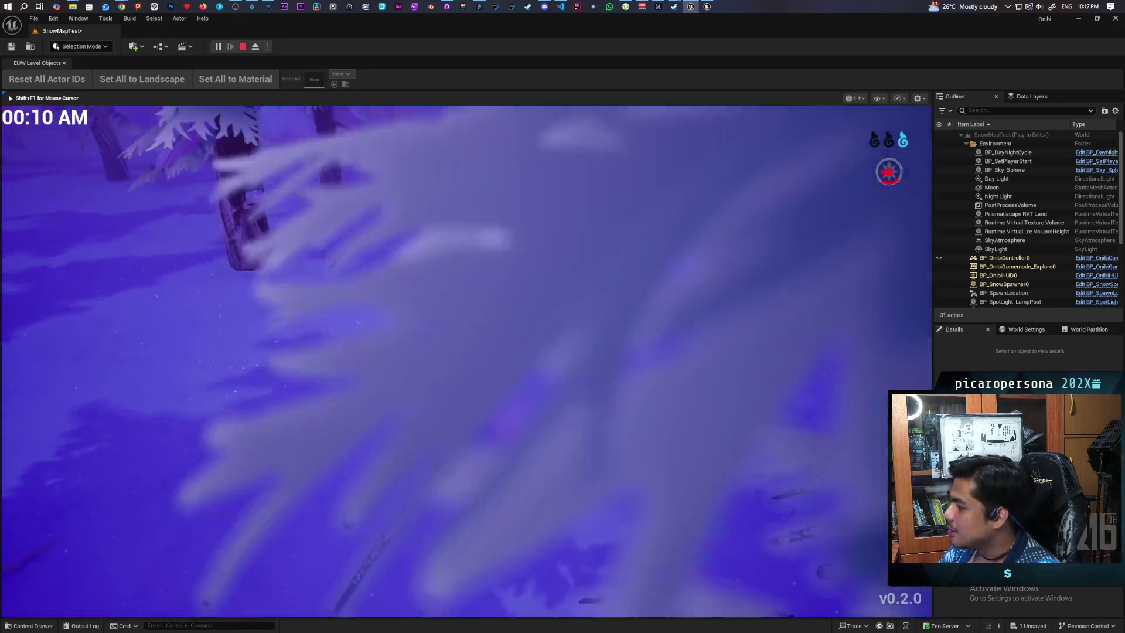
{"action": "key", "text": "w"}
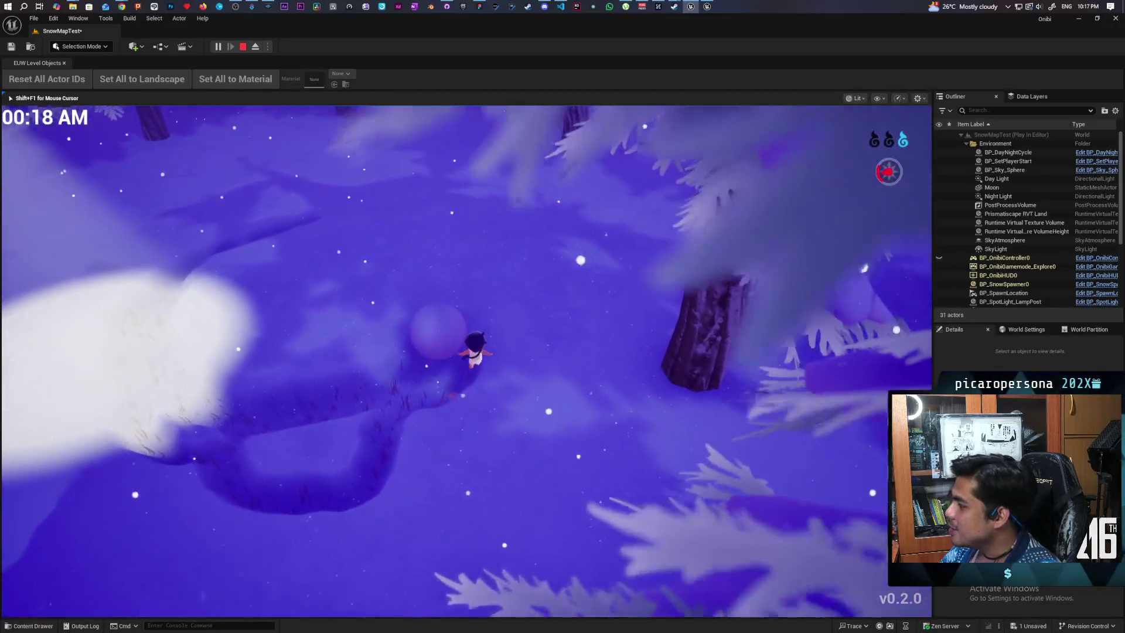
- Push the big snowball forward, then circle it while swinging the camera toward the trees
{"action": "key", "text": "w"}
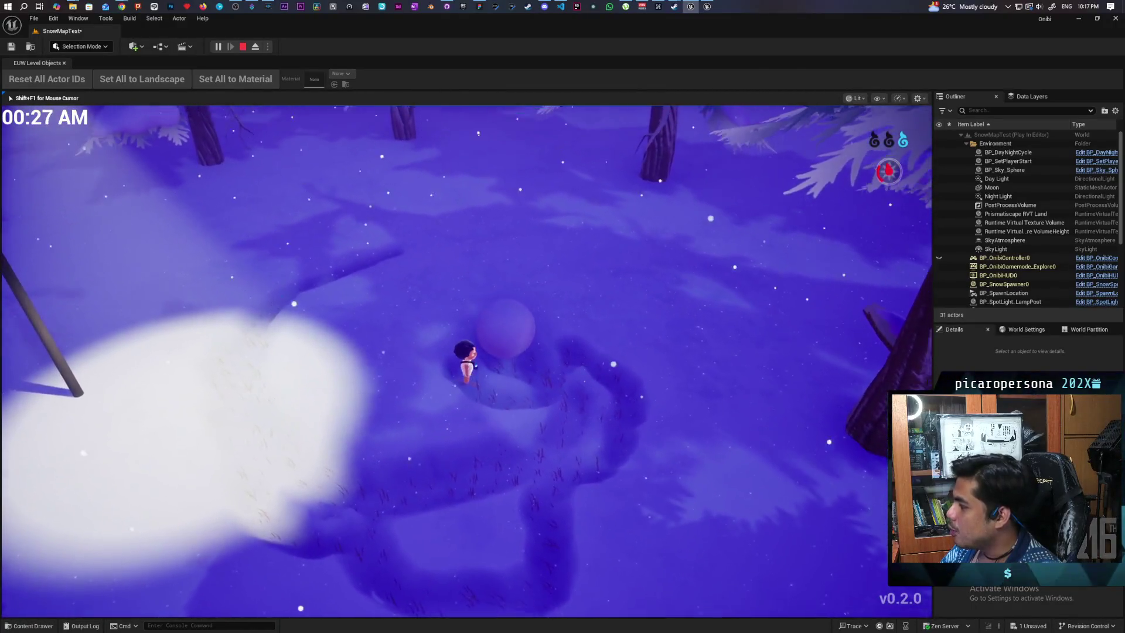
{"action": "key", "text": "w"}
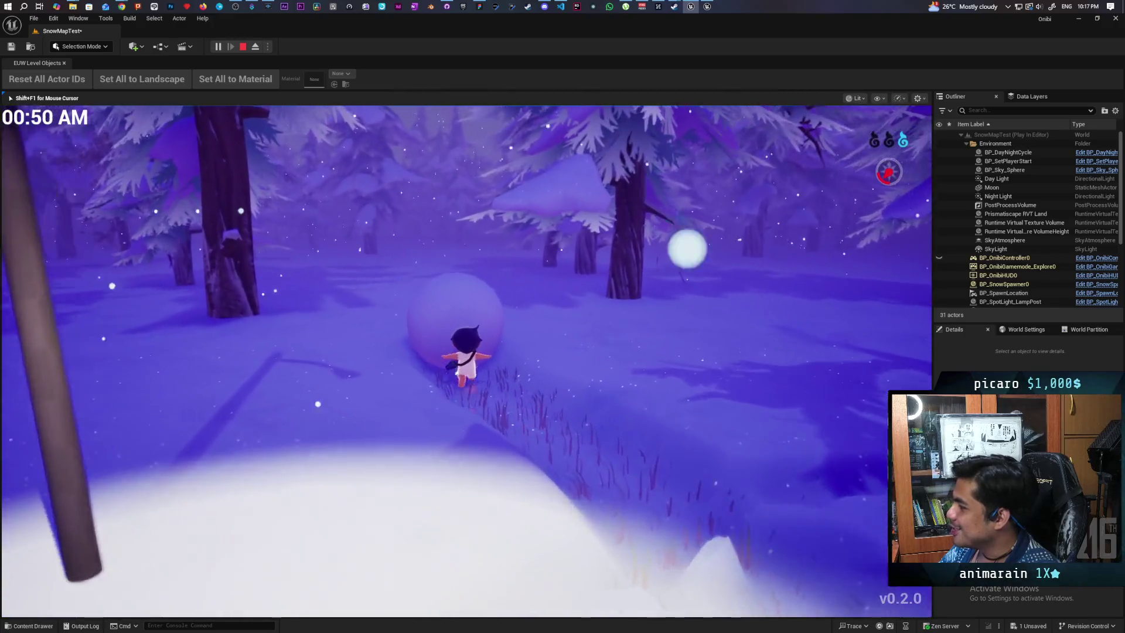
{"action": "key", "text": "w"}
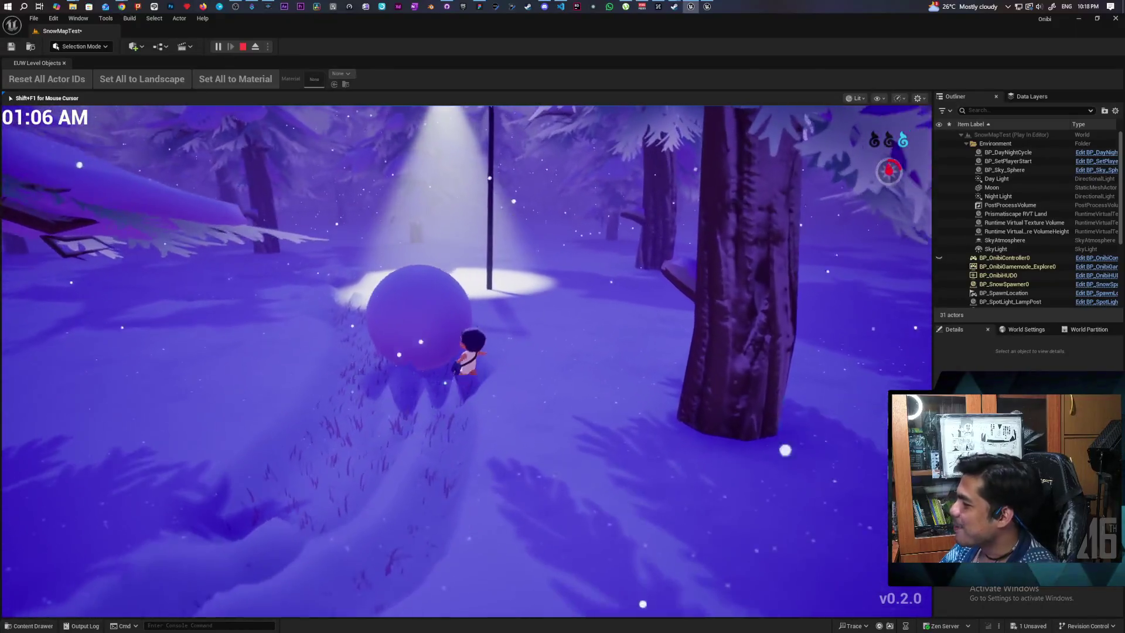
{"action": "key", "text": "w"}
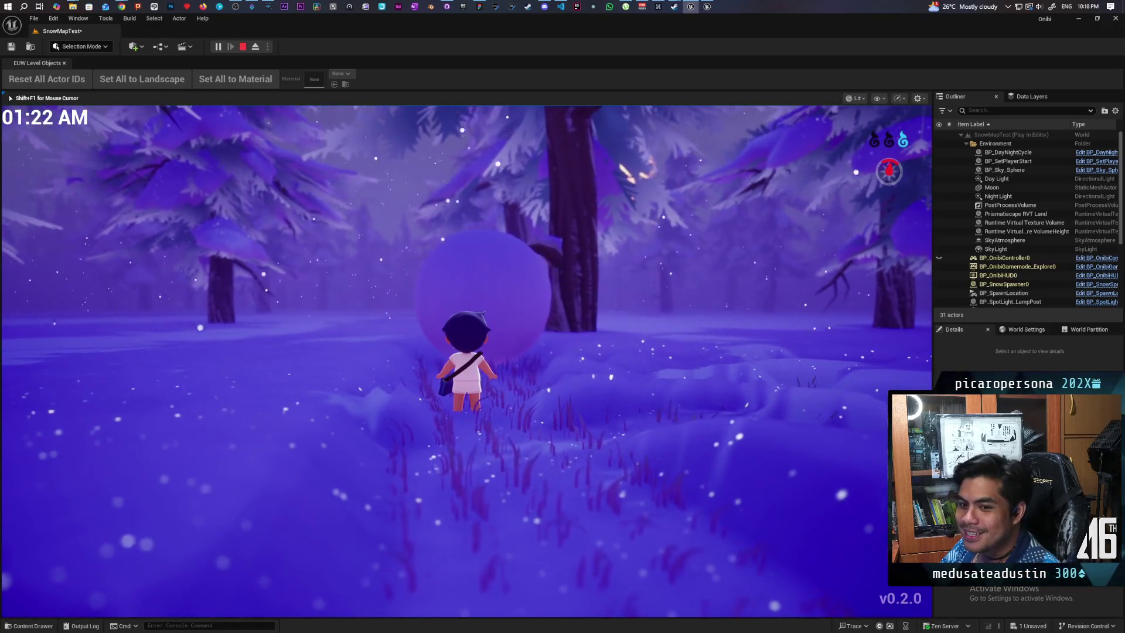
{"action": "key", "text": "a"}
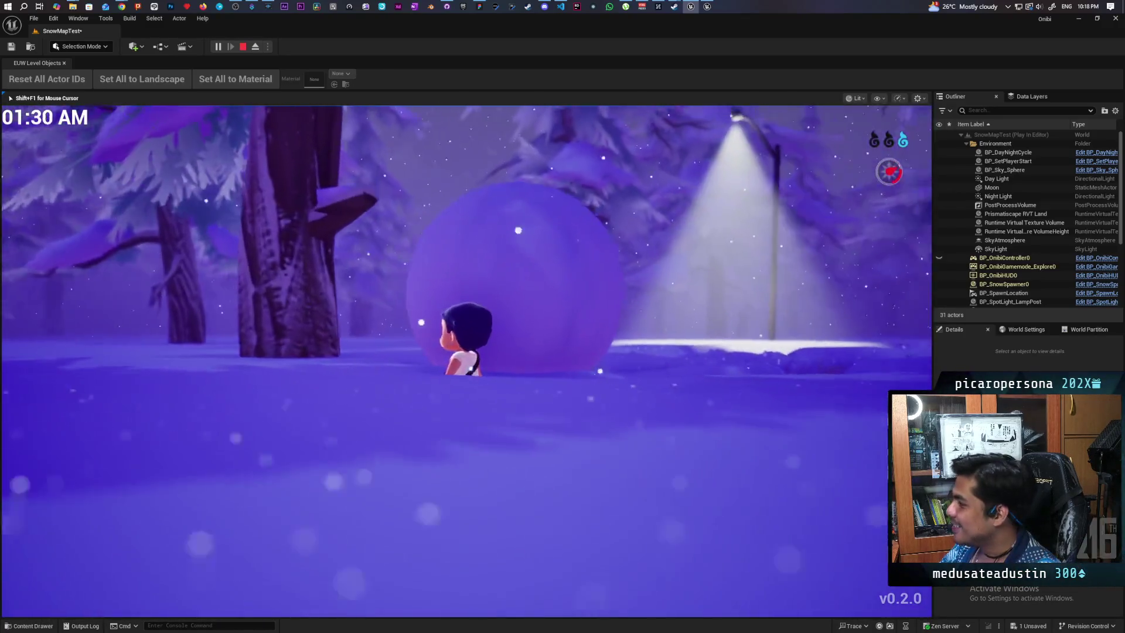
{"action": "key", "text": "a"}
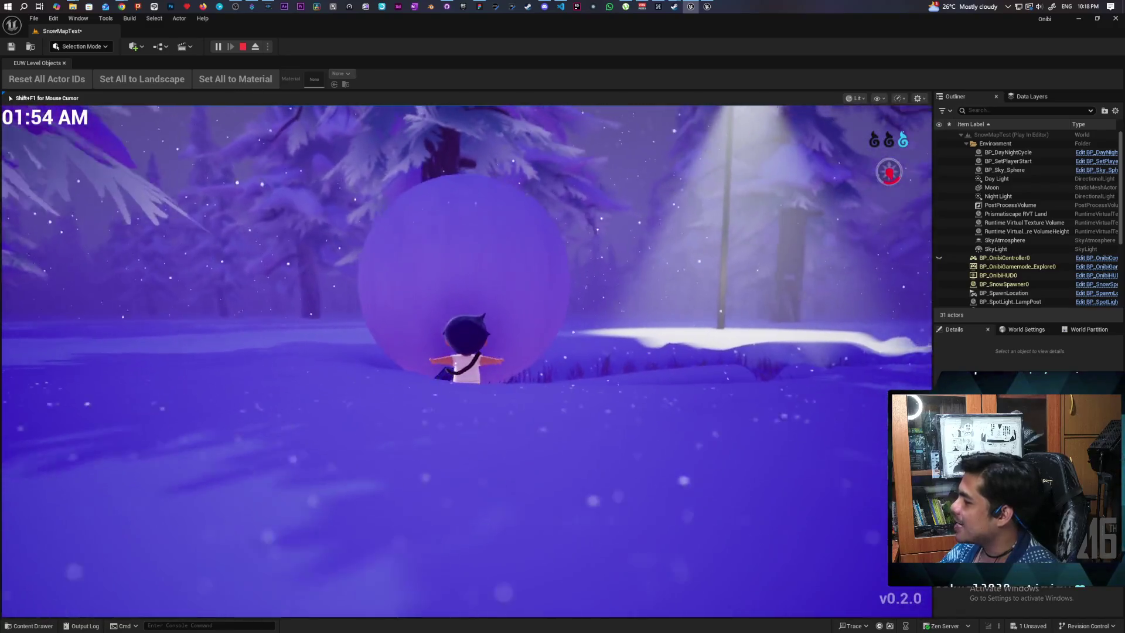
{"action": "key", "text": "a"}
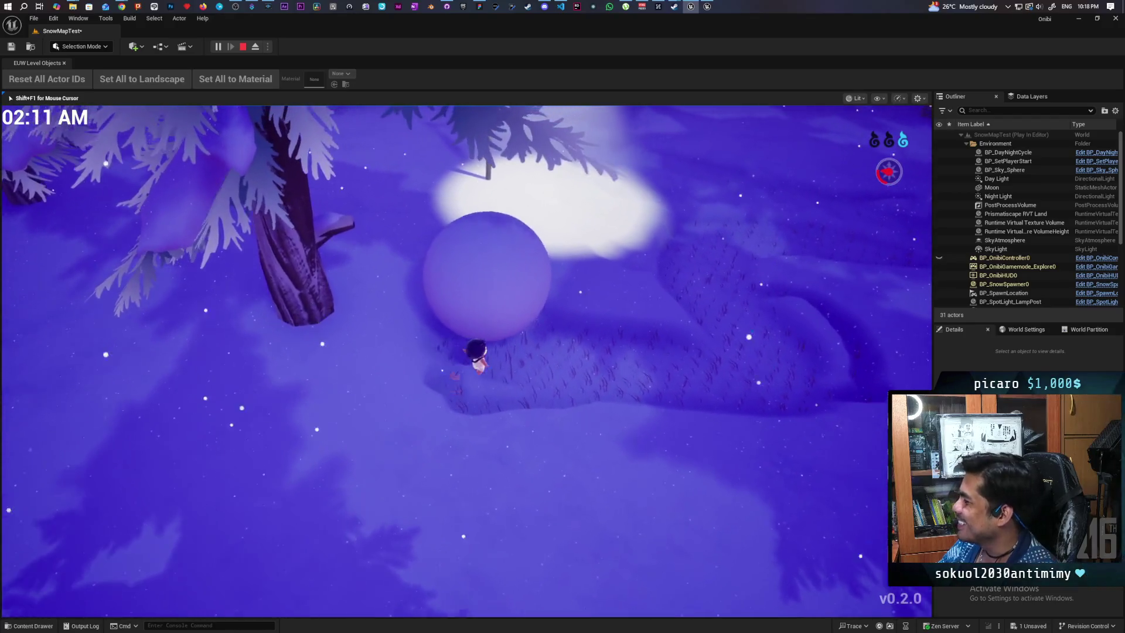
{"action": "key", "text": "a"}
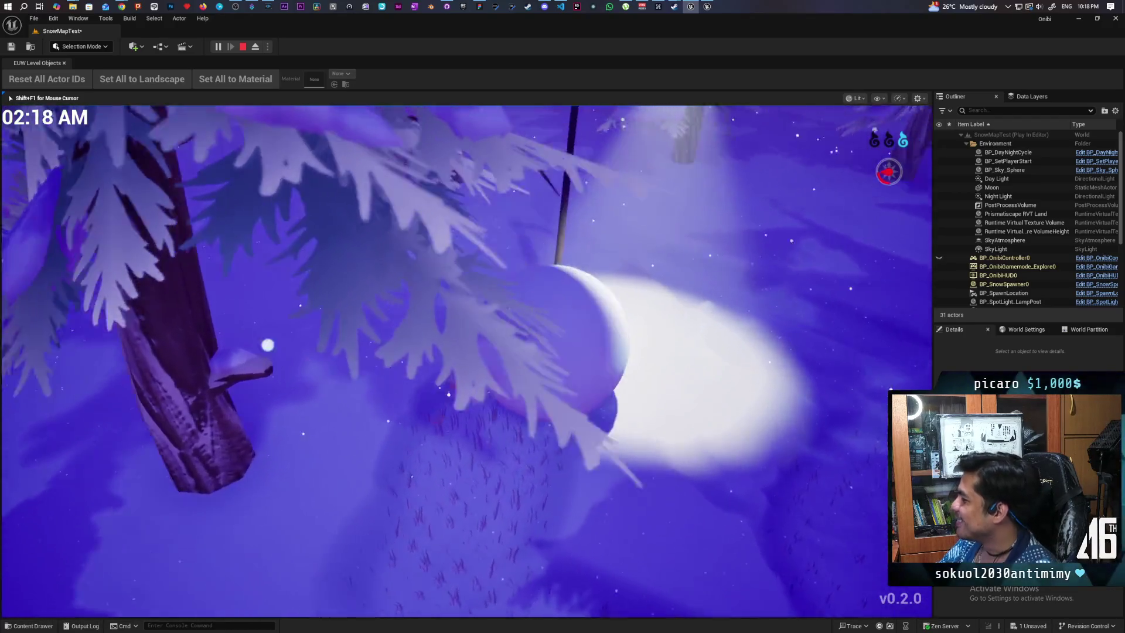
- Push the snowball on toward the lamp light, then end the play session
{"action": "key", "text": "w"}
{"action": "key", "text": "w"}
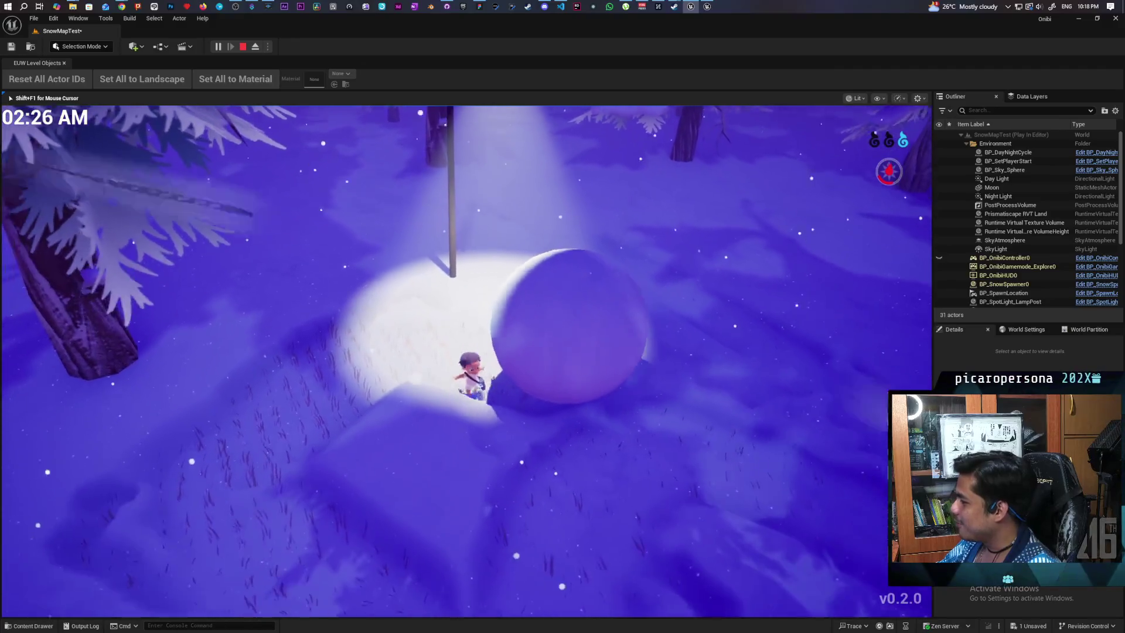
{"action": "key", "text": "w"}
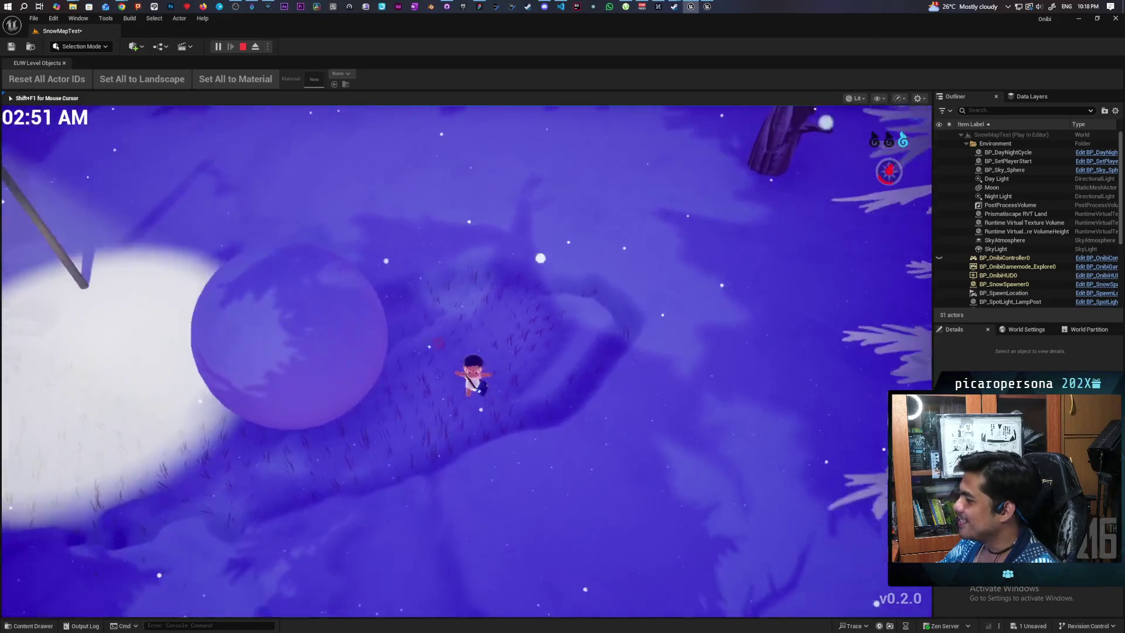
{"action": "key", "text": "w"}
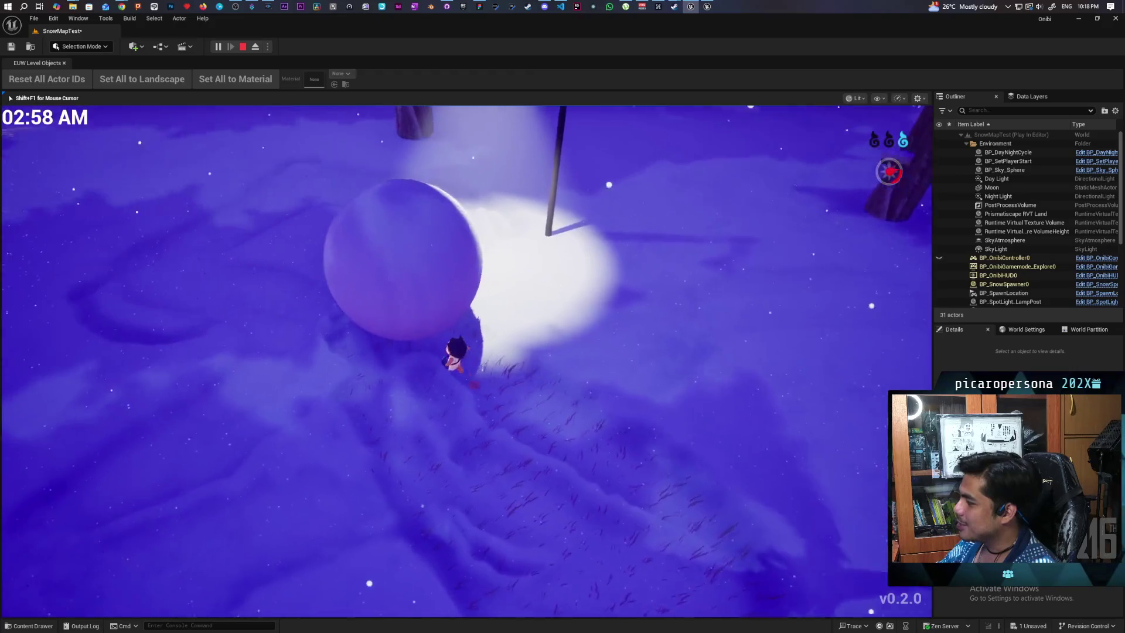
{"action": "key", "text": "w"}
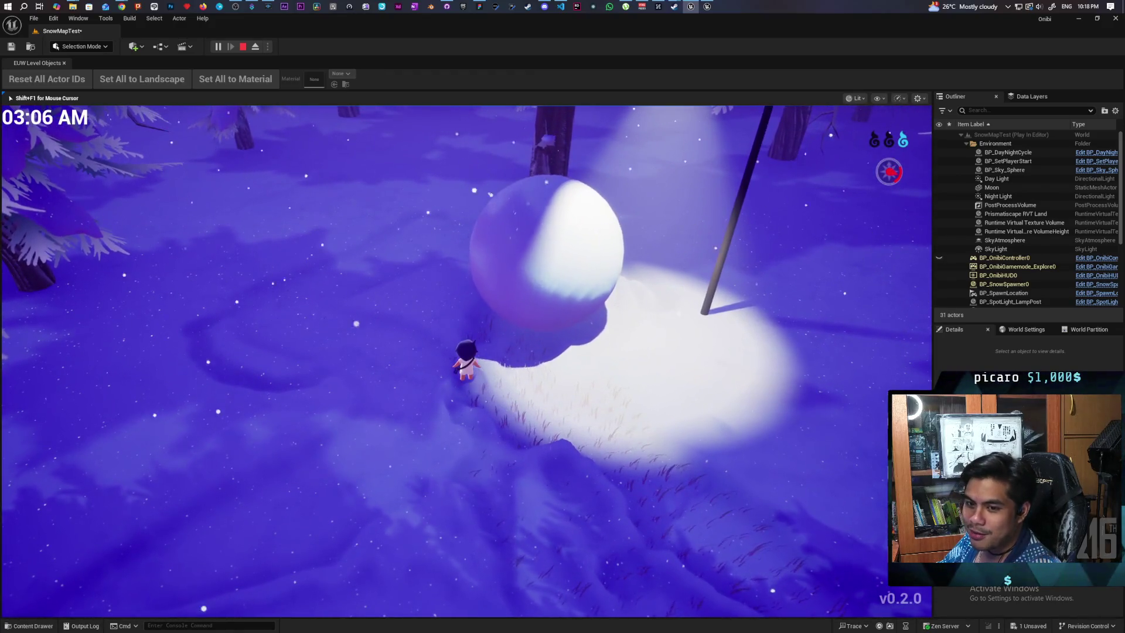
{"action": "key", "text": "w"}
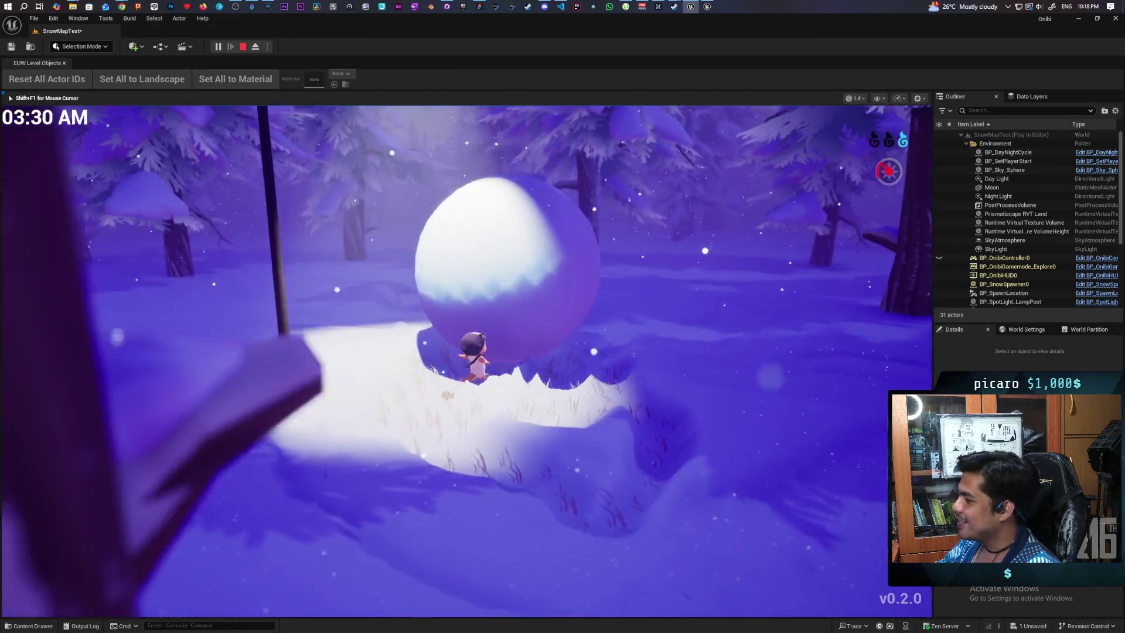
{"action": "key", "text": "w"}
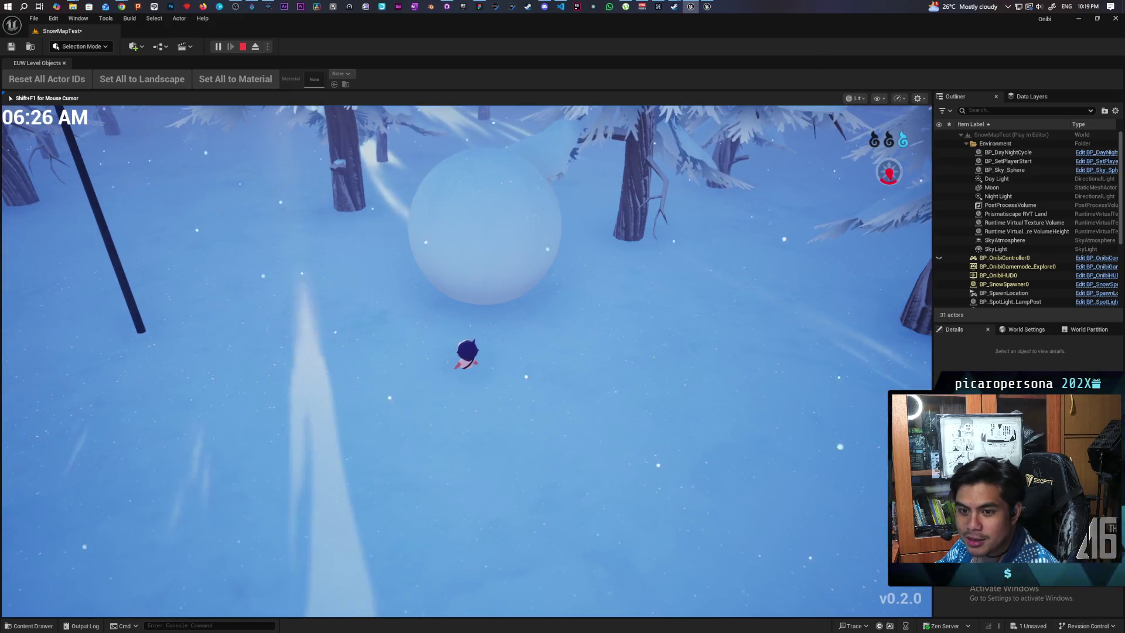
{"action": "key", "text": "Escape"}
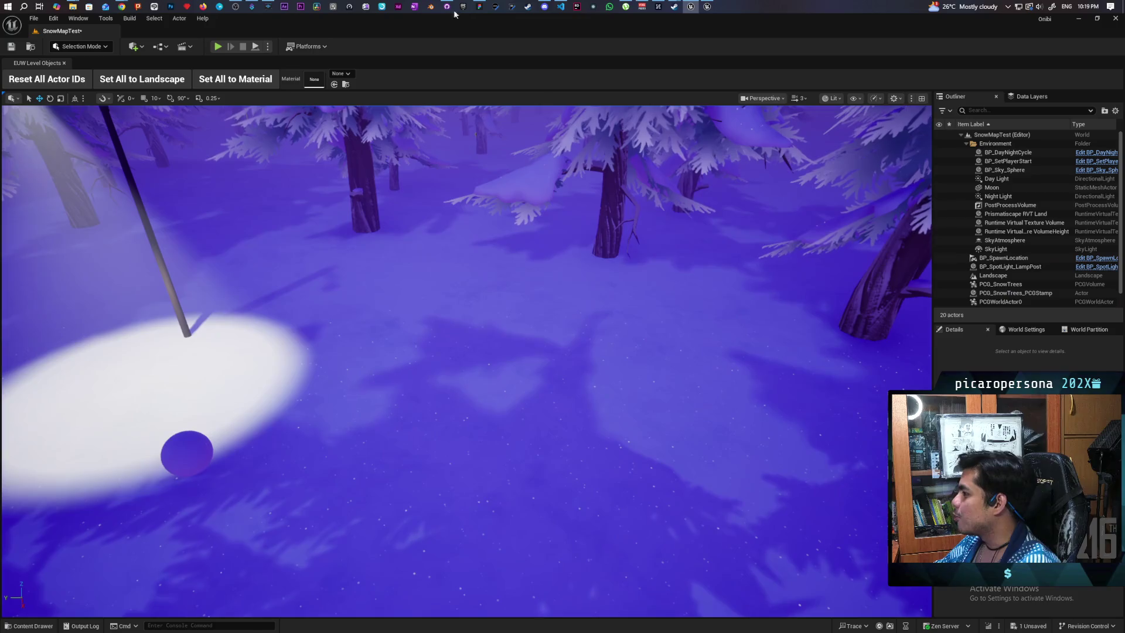
- Open Greyboxes/TempleMap, save the snow map with Save Selected, and fly into the room
{"action": "left_click", "coordinate": [31, 46]}
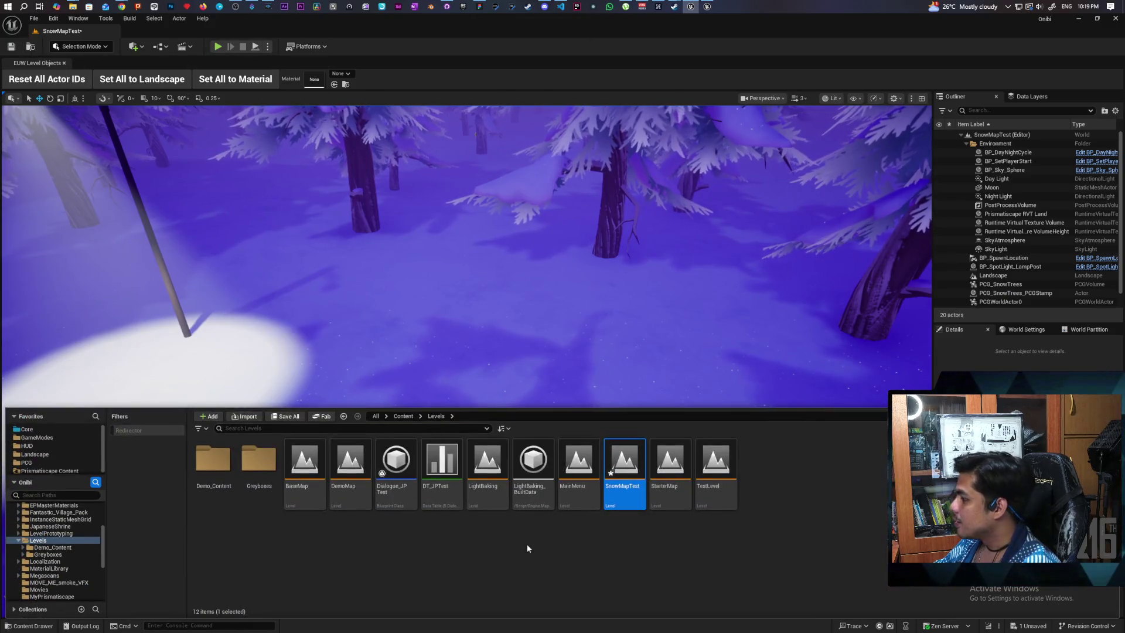
{"action": "double_click", "coordinate": [244, 471]}
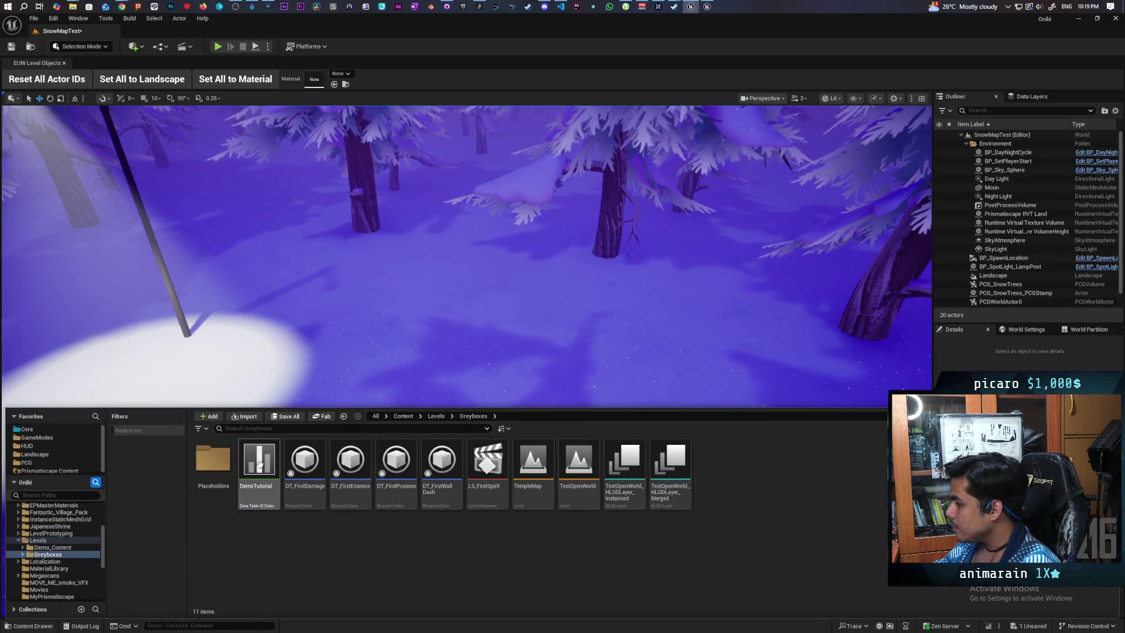
{"action": "double_click", "coordinate": [532, 466]}
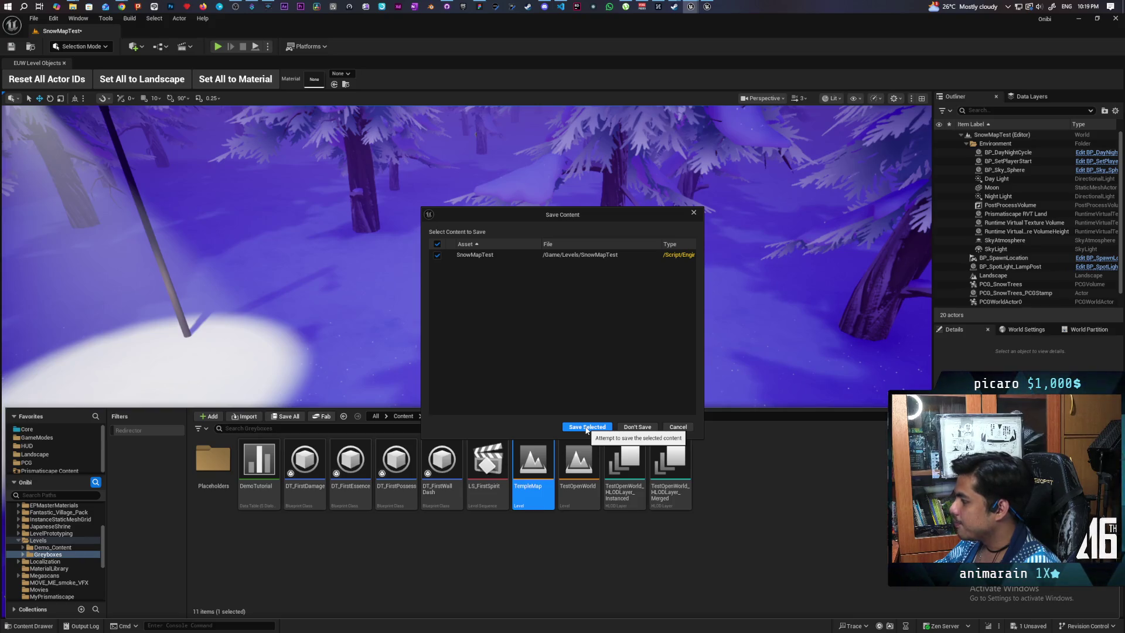
{"action": "left_click", "coordinate": [586, 427]}
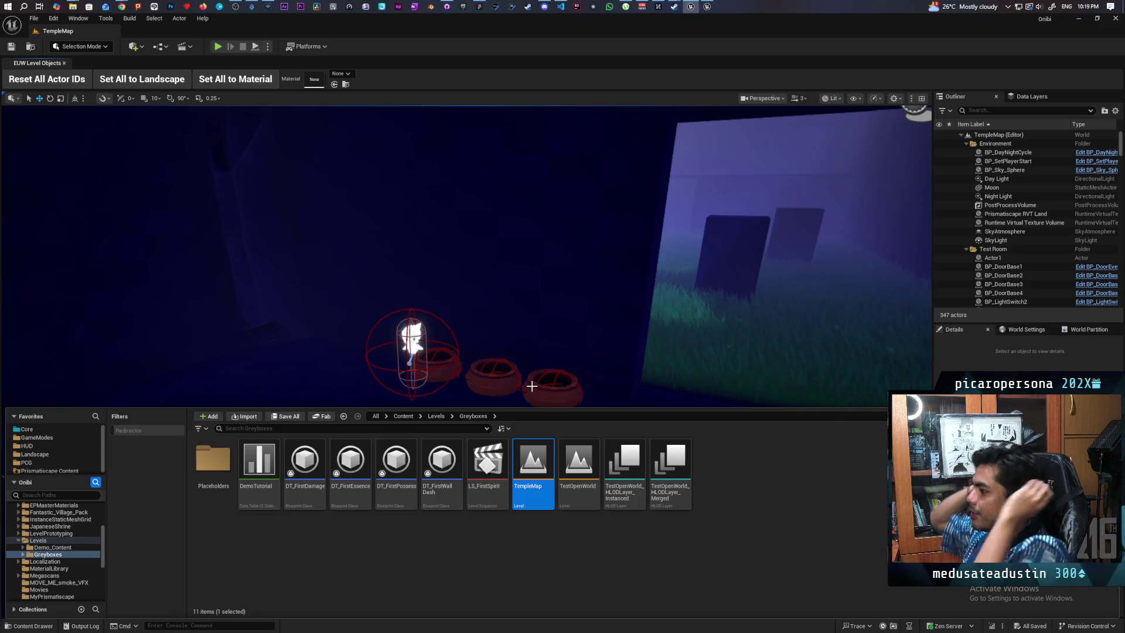
{"action": "mouse_move", "coordinate": [688, 328]}
{"action": "left_mouse_down"}
{"action": "mouse_move", "coordinate": [739, 316]}
{"action": "mouse_move", "coordinate": [756, 275]}
{"action": "mouse_move", "coordinate": [762, 193]}
{"action": "mouse_move", "coordinate": [512, 429]}
{"action": "mouse_move", "coordinate": [477, 568]}
{"action": "mouse_move", "coordinate": [567, 611]}
{"action": "mouse_move", "coordinate": [567, 515]}
{"action": "mouse_move", "coordinate": [568, 580]}
{"action": "mouse_move", "coordinate": [557, 581]}
{"action": "mouse_move", "coordinate": [557, 545]}
{"action": "left_mouse_up"}
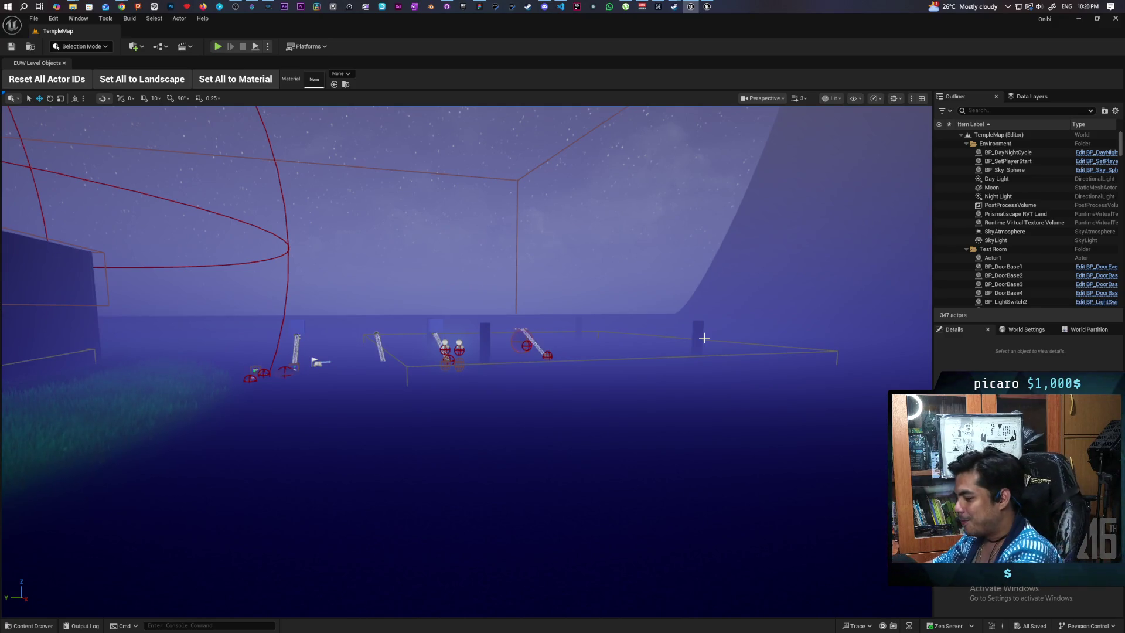
- Fly around the TempleMap test room to view its actors, then start Play In Editor
{"action": "mouse_move", "coordinate": [706, 319]}
{"action": "left_mouse_down"}
{"action": "mouse_move", "coordinate": [698, 272]}
{"action": "mouse_move", "coordinate": [712, 276]}
{"action": "left_mouse_up"}
{"action": "left_click_drag", "start_coordinate": [584, 463], "coordinate": [584, 463]}
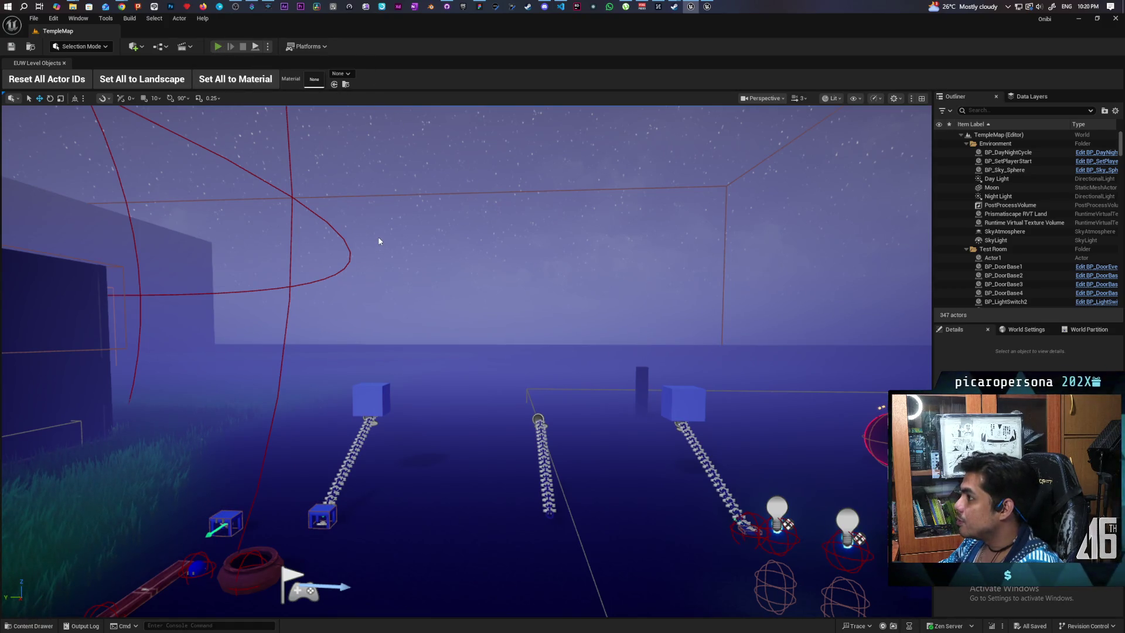
{"action": "left_click", "coordinate": [217, 46]}
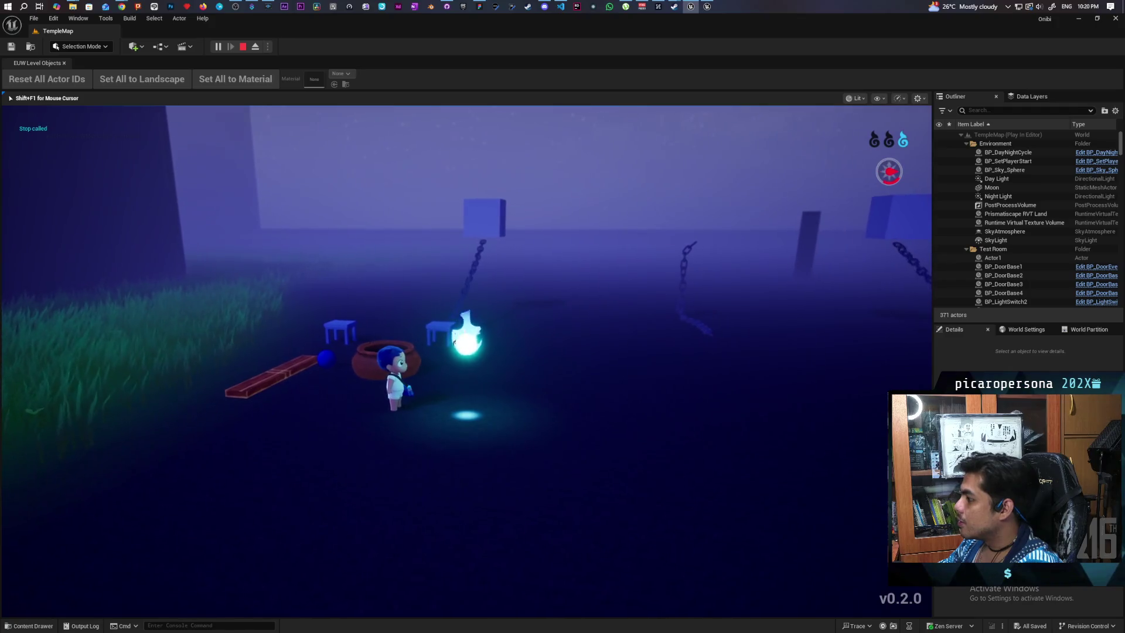
- Interact with the glowing spirit and run the character back and forth around the blue wisp
{"action": "key", "text": "e"}
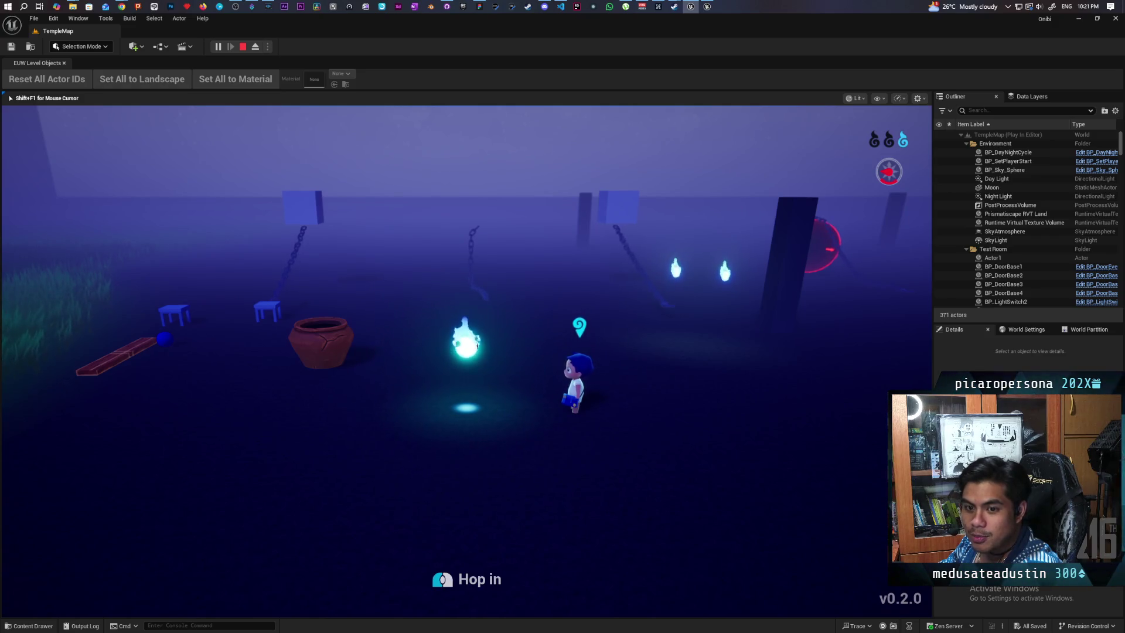
{"action": "key", "text": "a"}
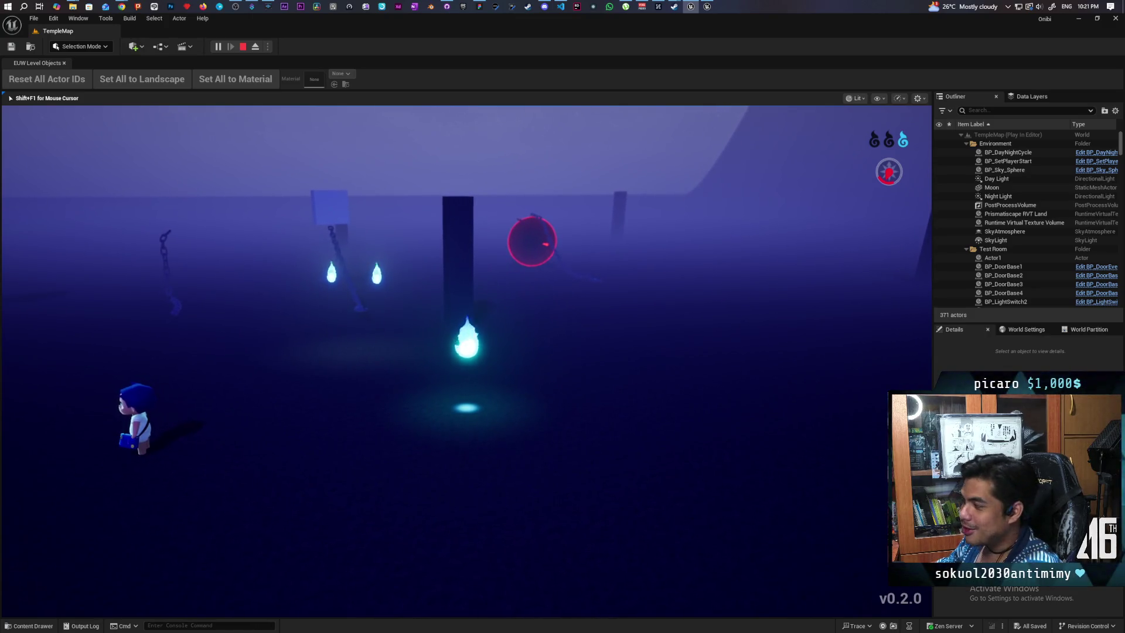
{"action": "key", "text": "d"}
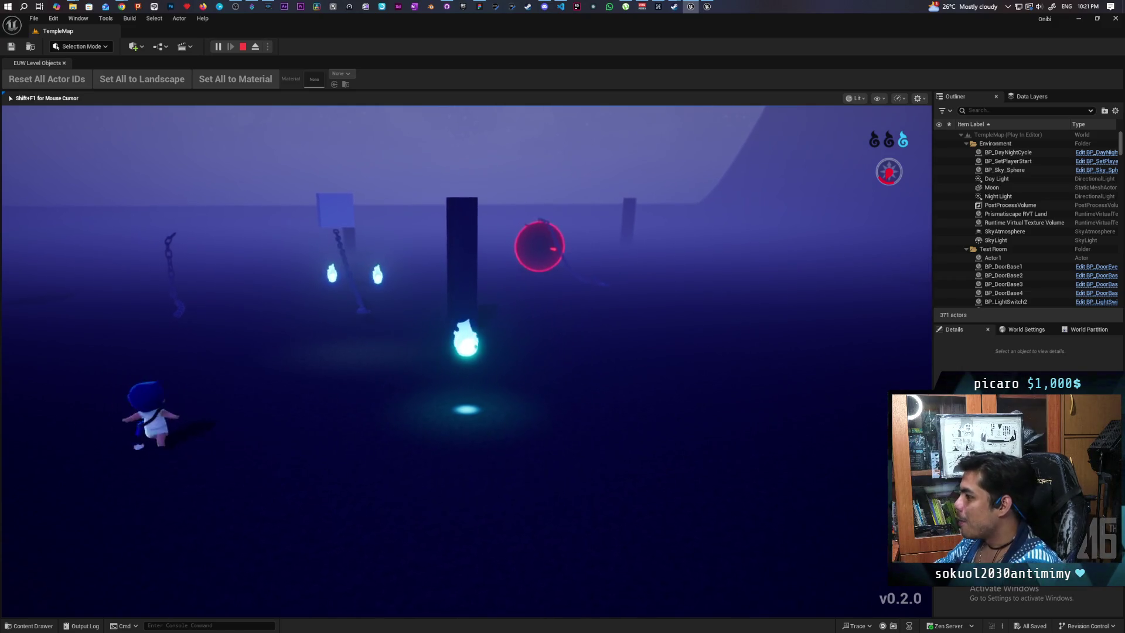
{"action": "key", "text": "a"}
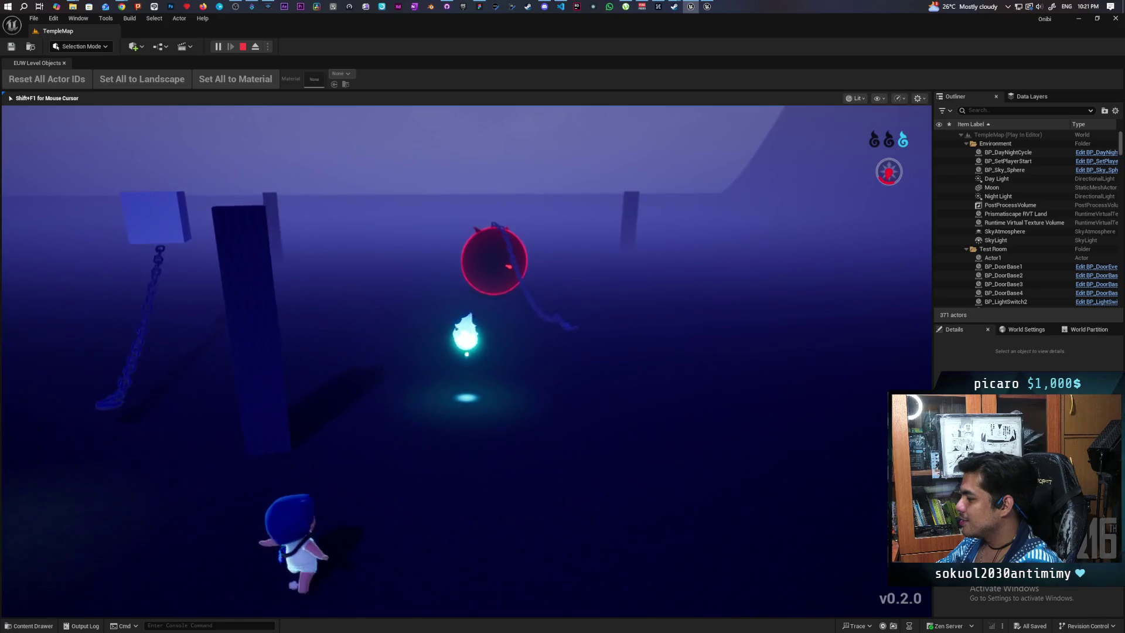
{"action": "key", "text": "w"}
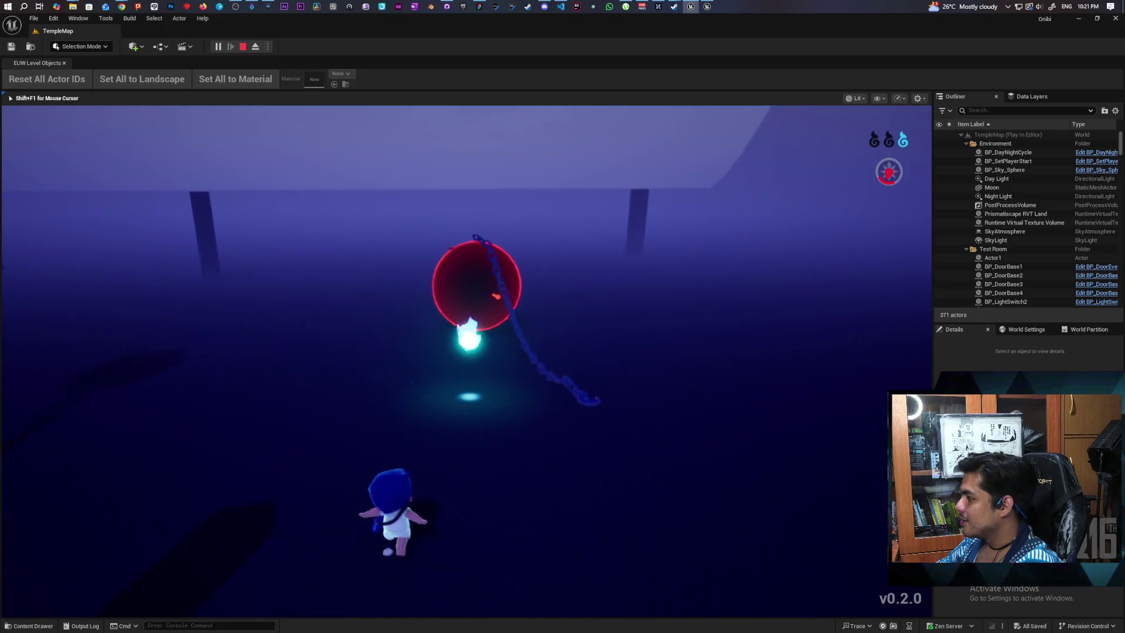
{"action": "key", "text": "a"}
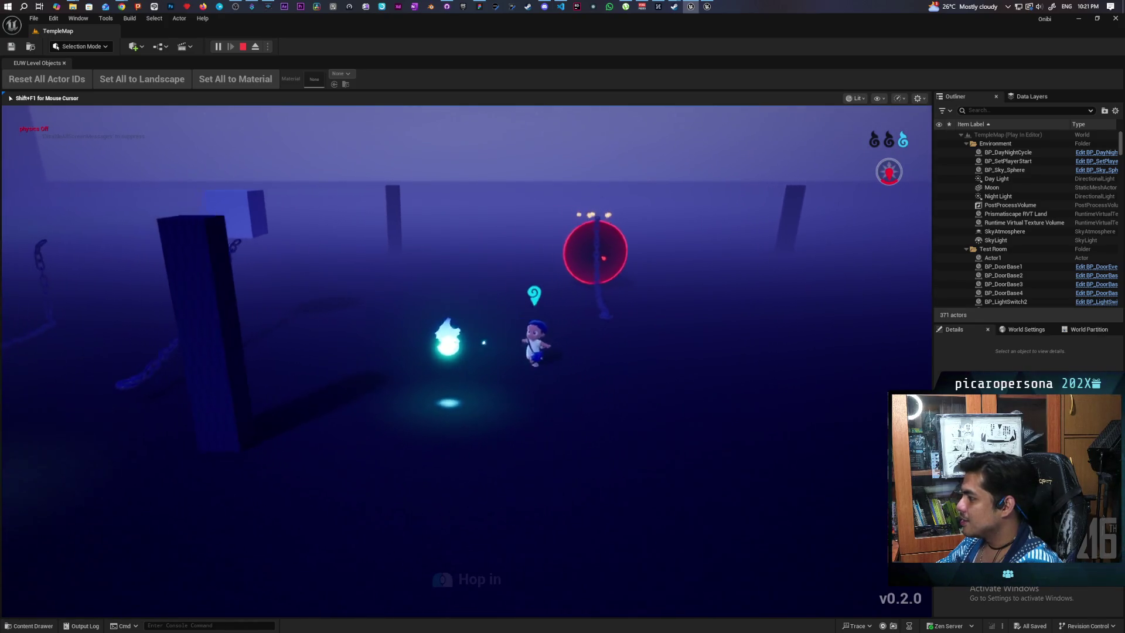
{"action": "key", "text": "a"}
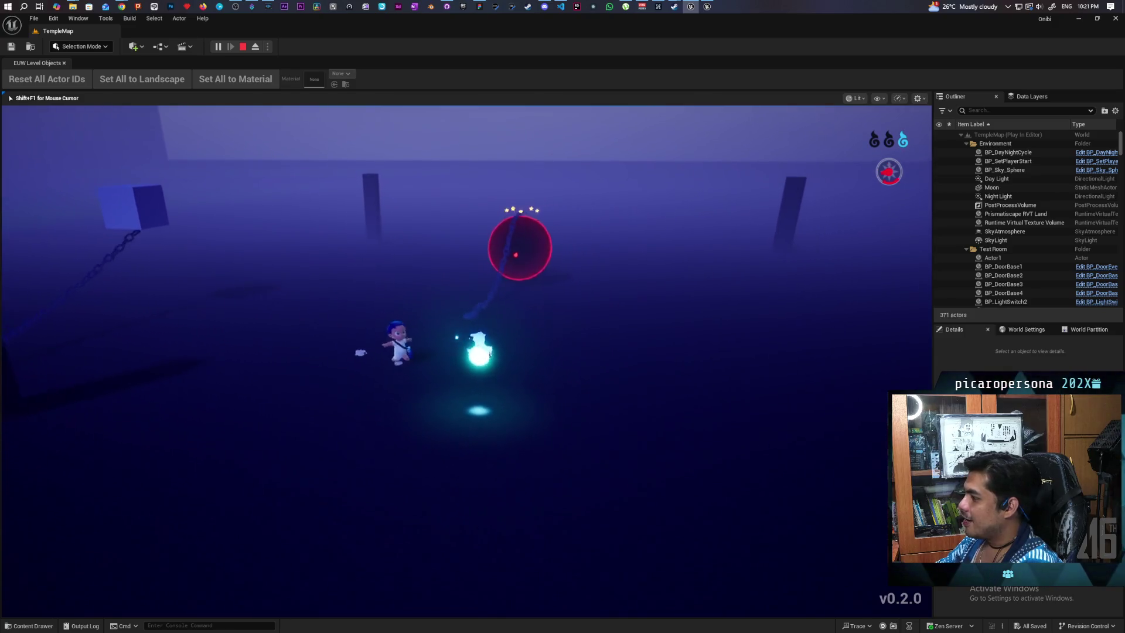
{"action": "key", "text": "d"}
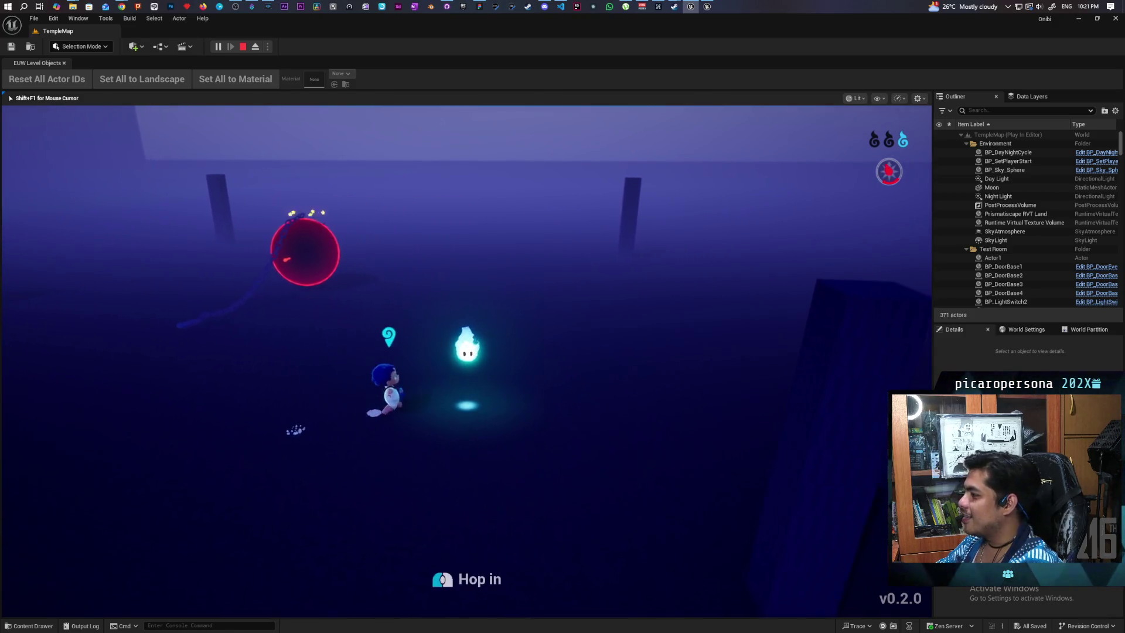
{"action": "key", "text": "d"}
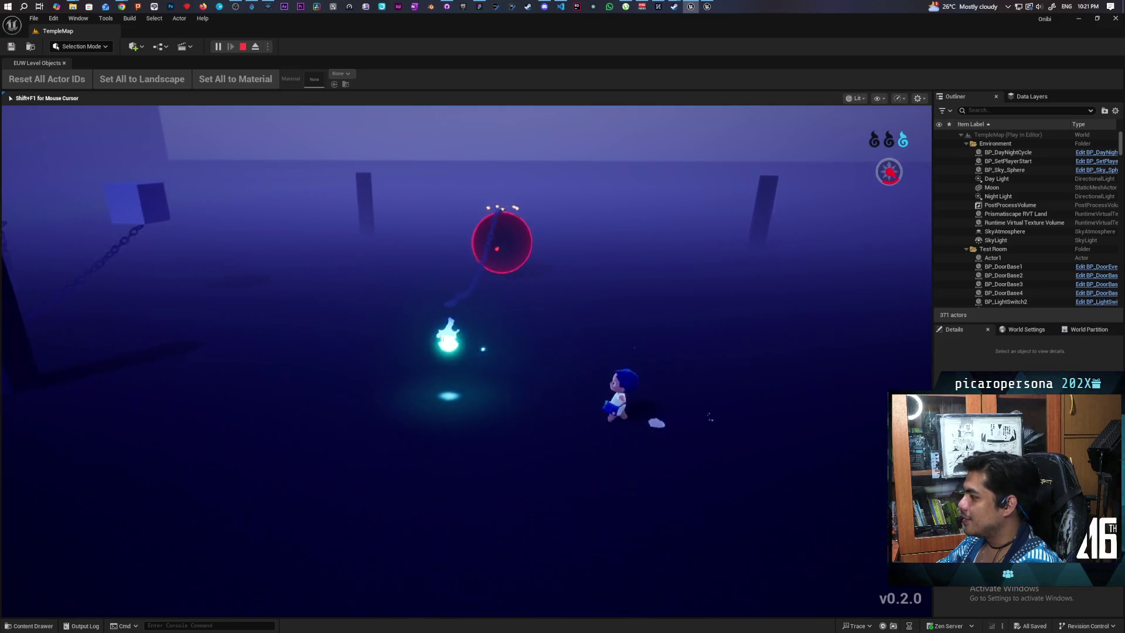
{"action": "key", "text": "a"}
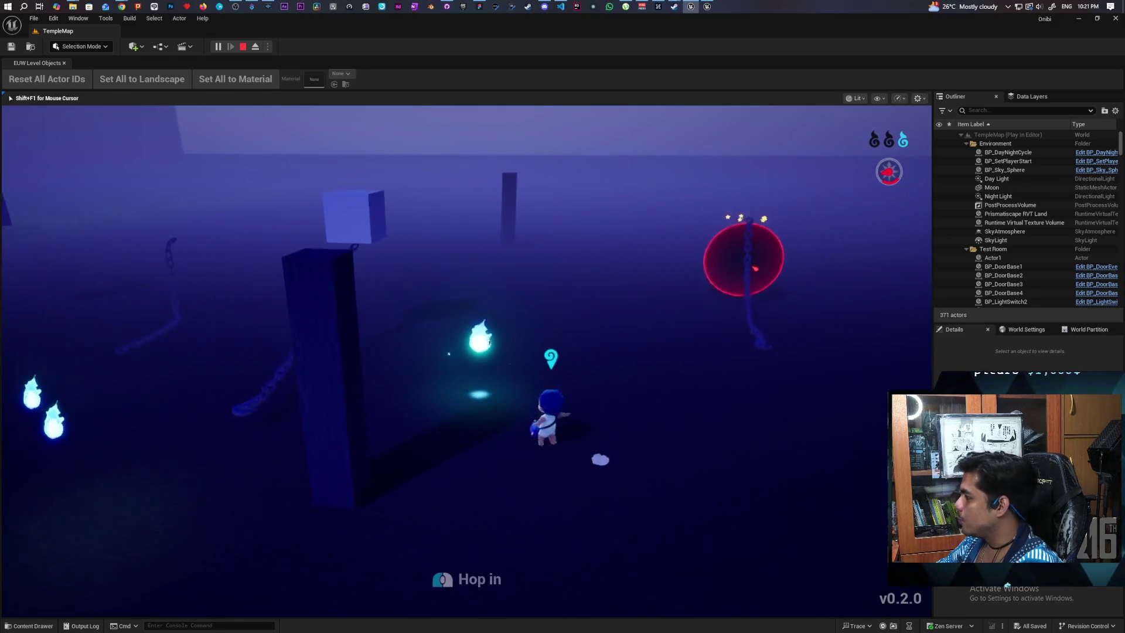
{"action": "key", "text": "d"}
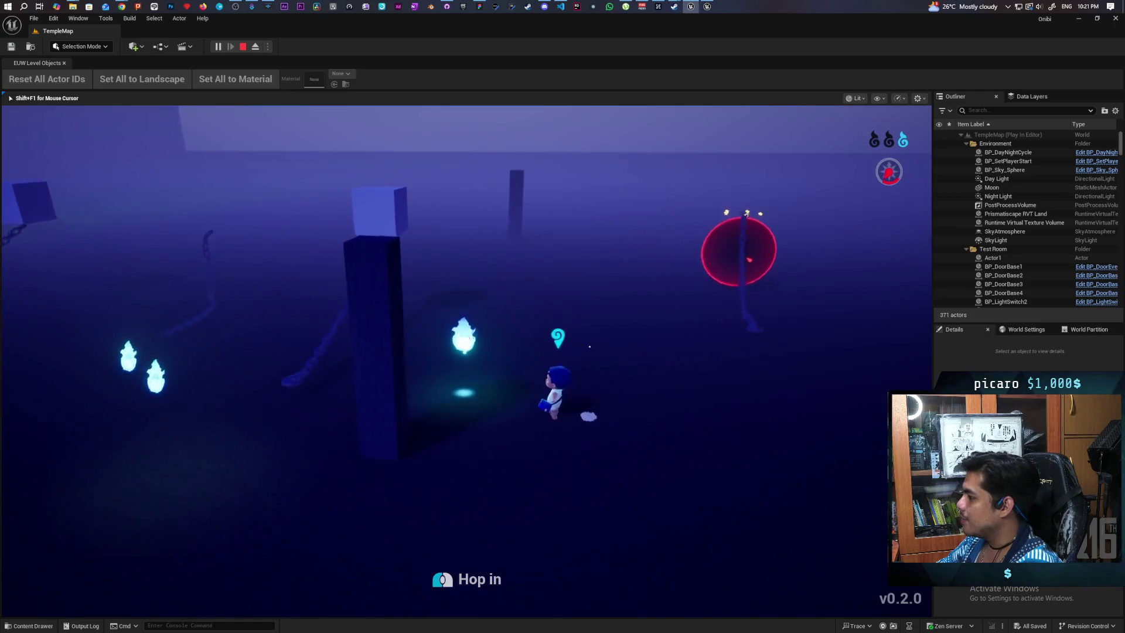
{"action": "key", "text": "a"}
{"action": "key", "text": "d"}
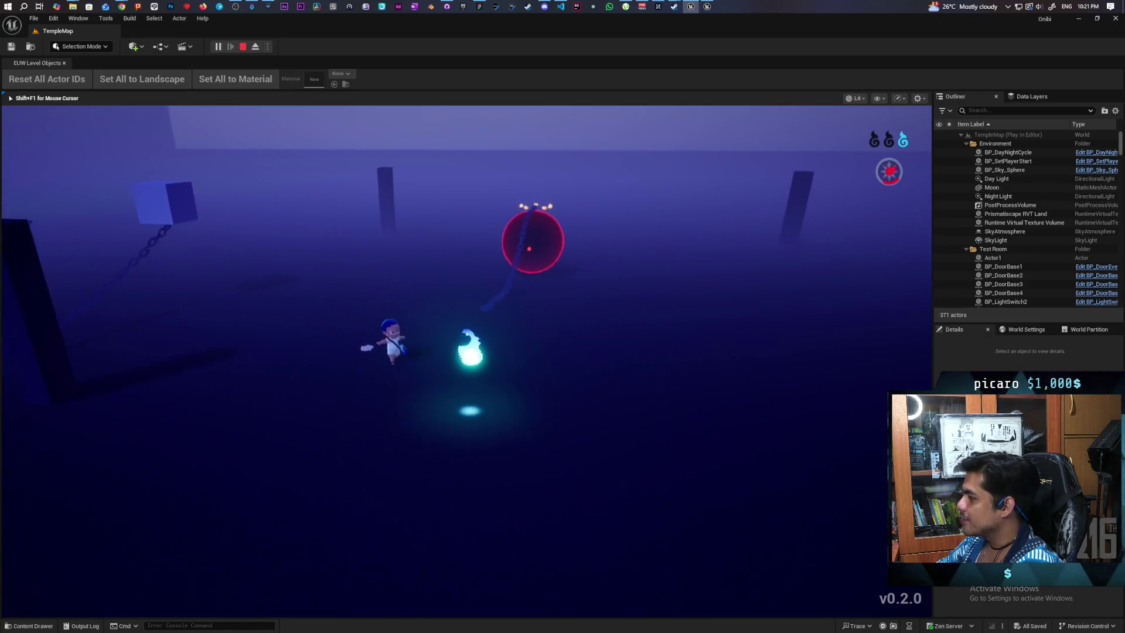
{"action": "key", "text": "a"}
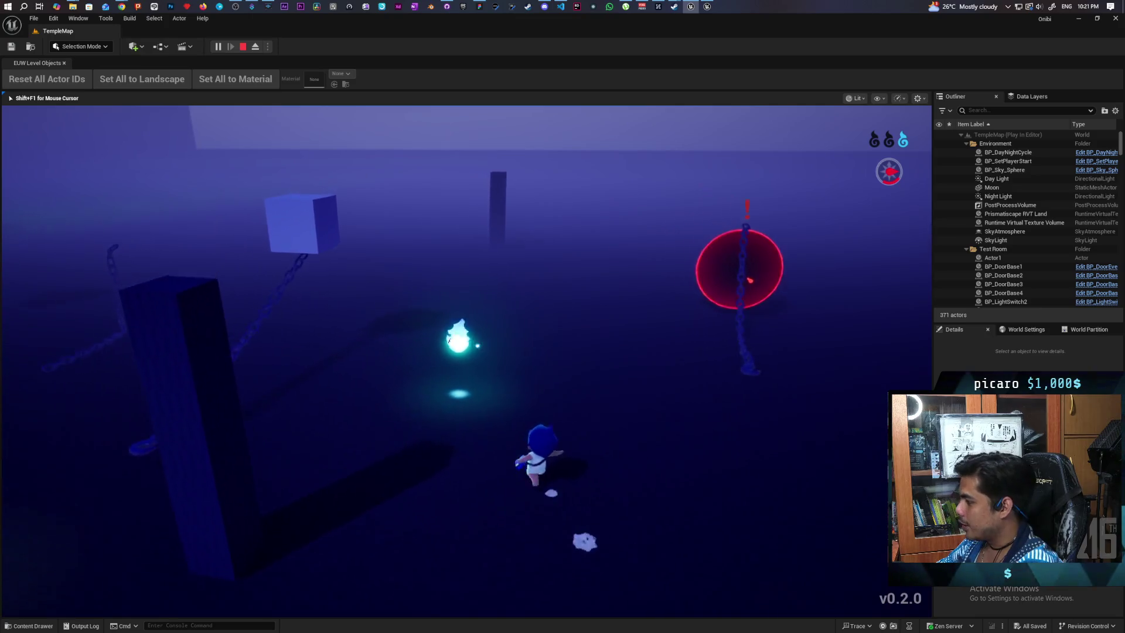
- Roll the chained red sphere away, then walk the character up to the pillar and back
{"action": "key", "text": "d"}
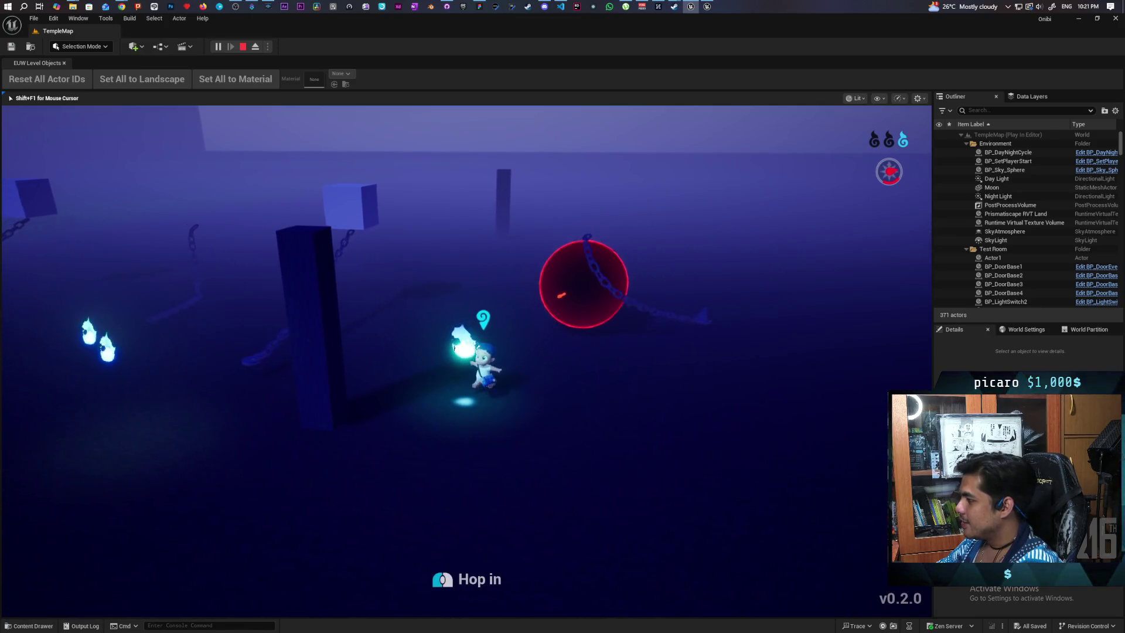
{"action": "key", "text": "w"}
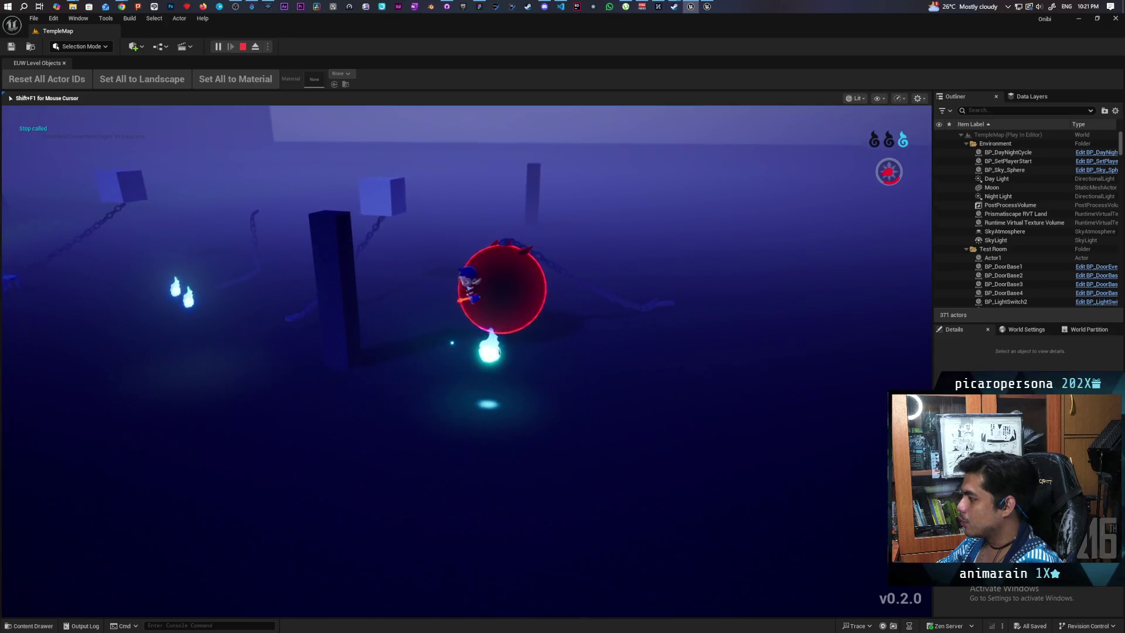
{"action": "key", "text": "e"}
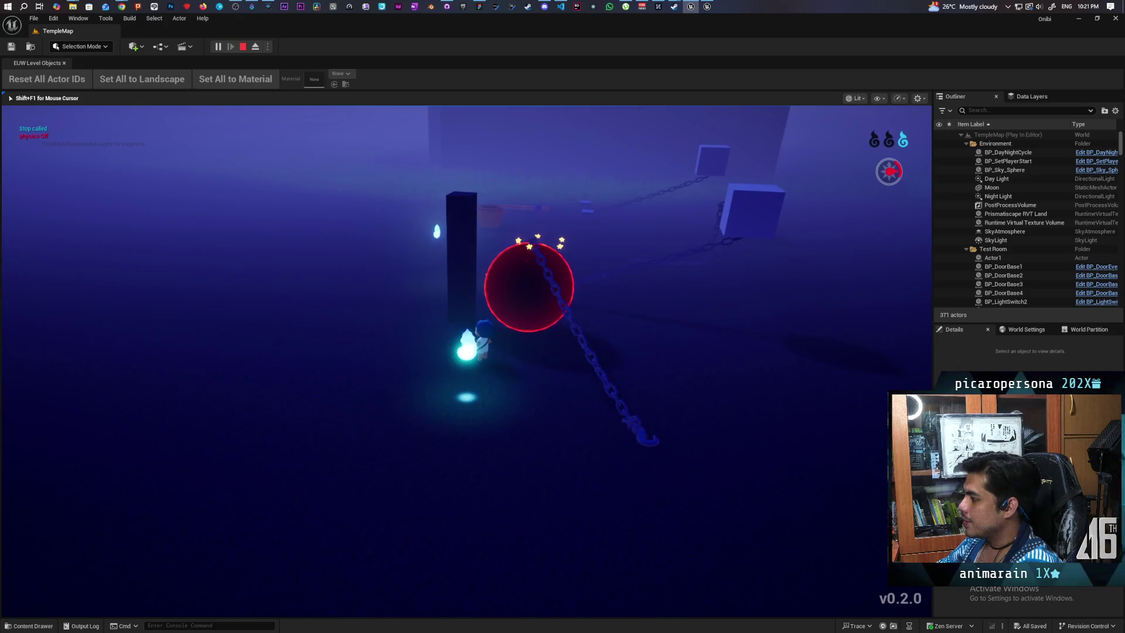
{"action": "key", "text": "w"}
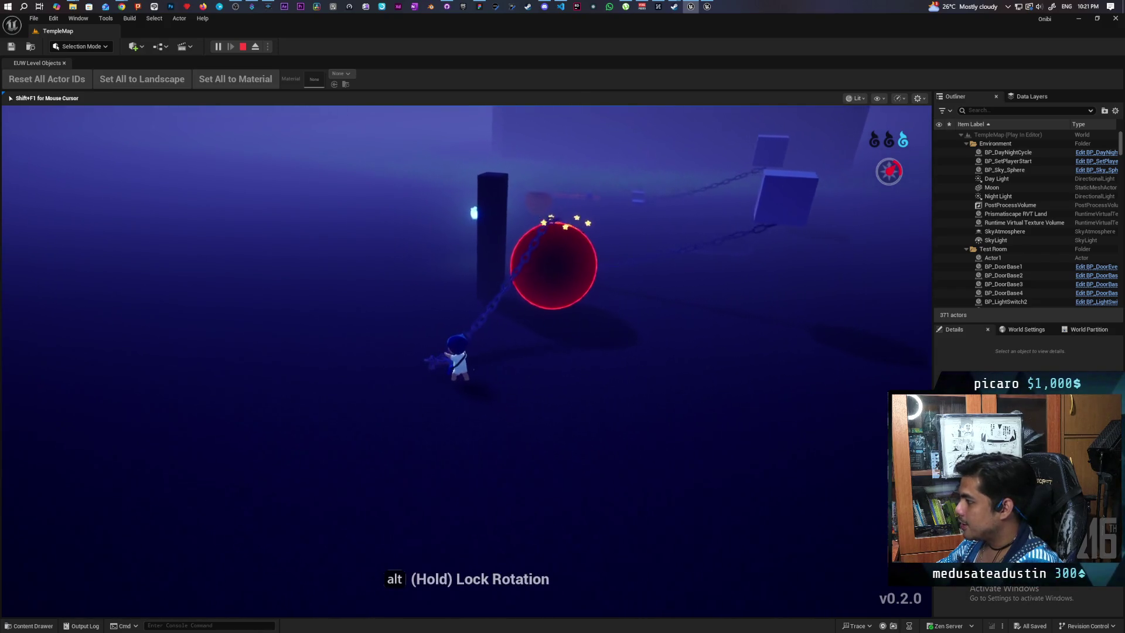
{"action": "key", "text": "w"}
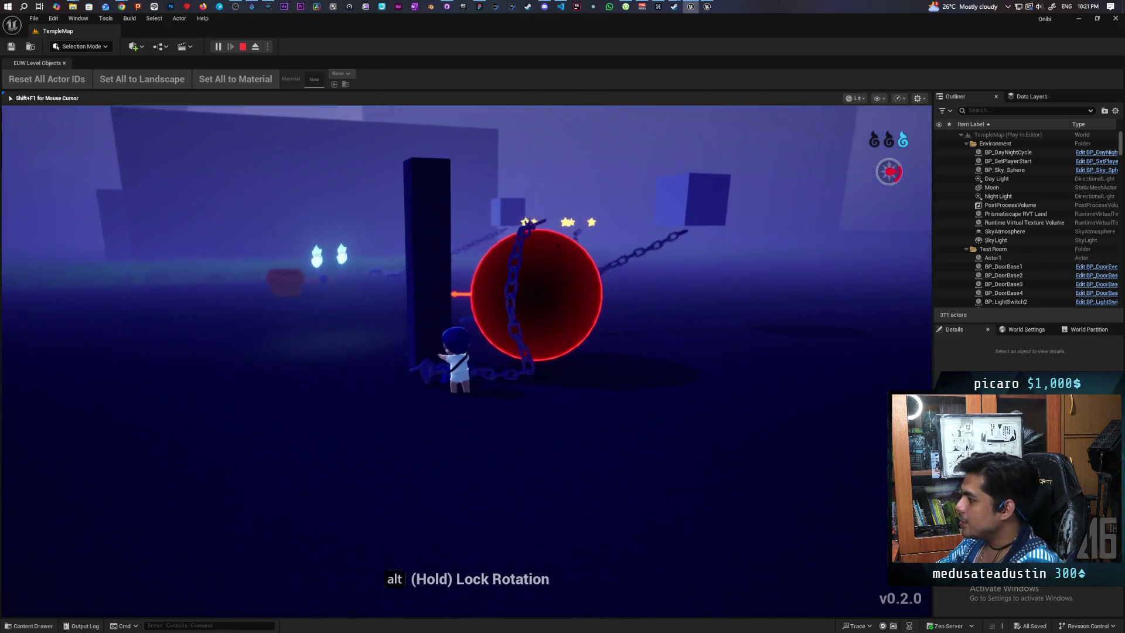
{"action": "key", "text": "s"}
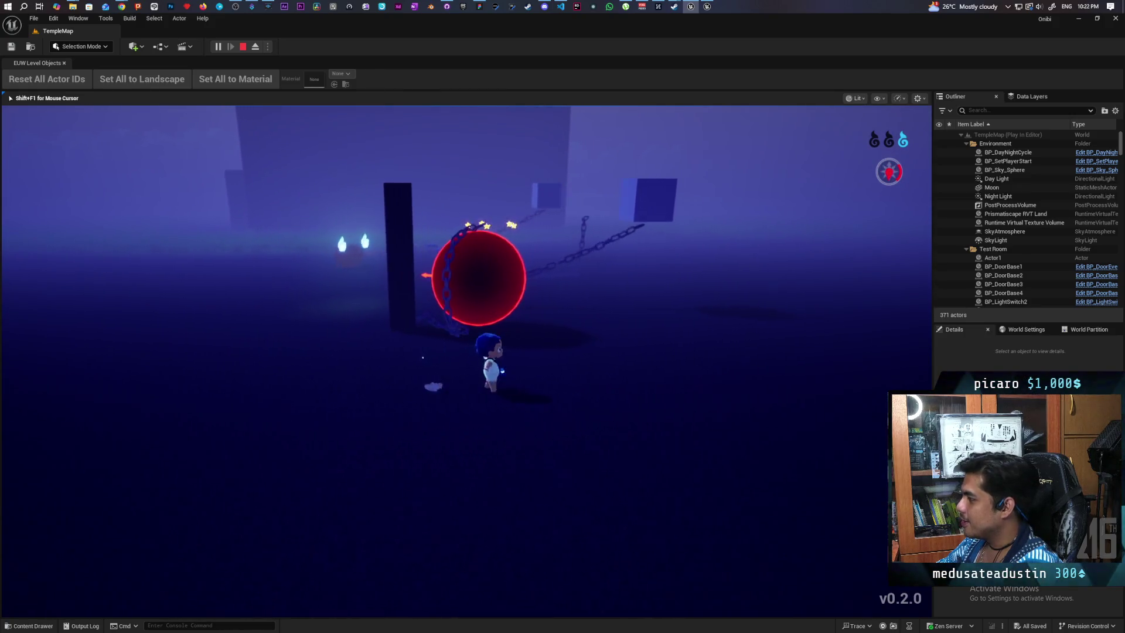
{"action": "key", "text": "a"}
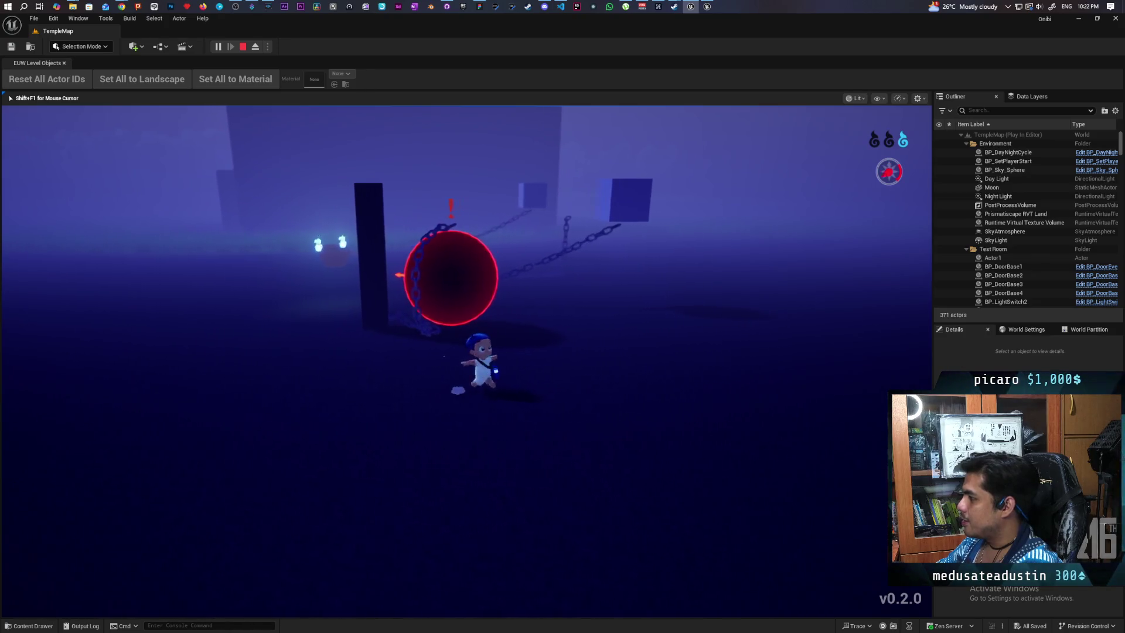
{"action": "key", "text": "w"}
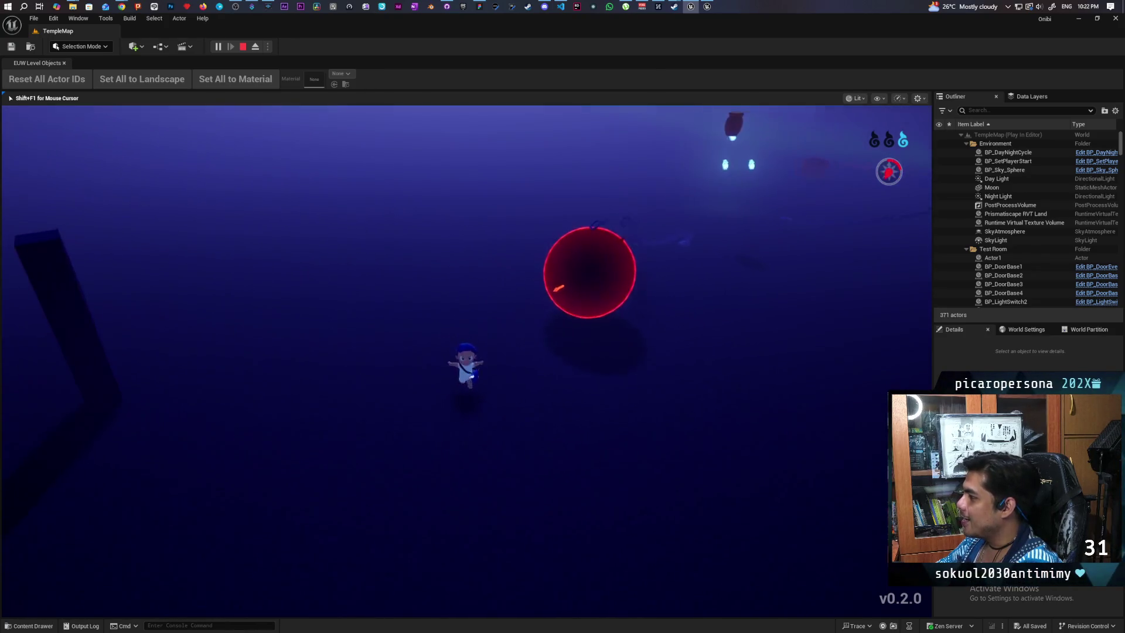
{"action": "key", "text": "d"}
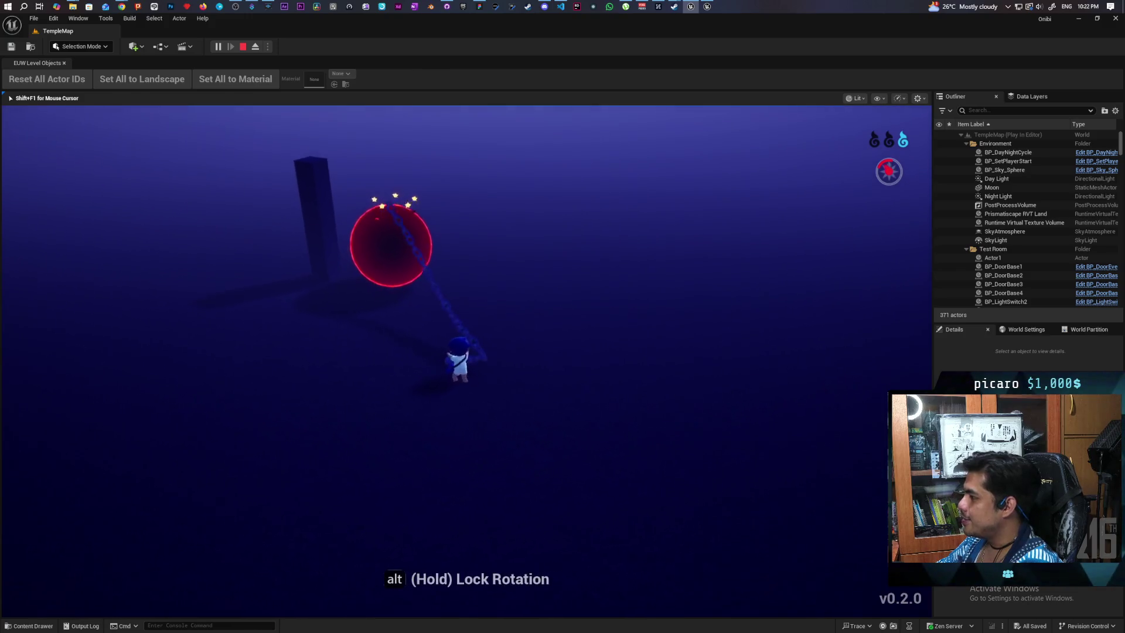
- Circle the character around the pillar and red orb, swinging the view around it
{"action": "key", "text": "a"}
{"action": "key", "text": "a"}
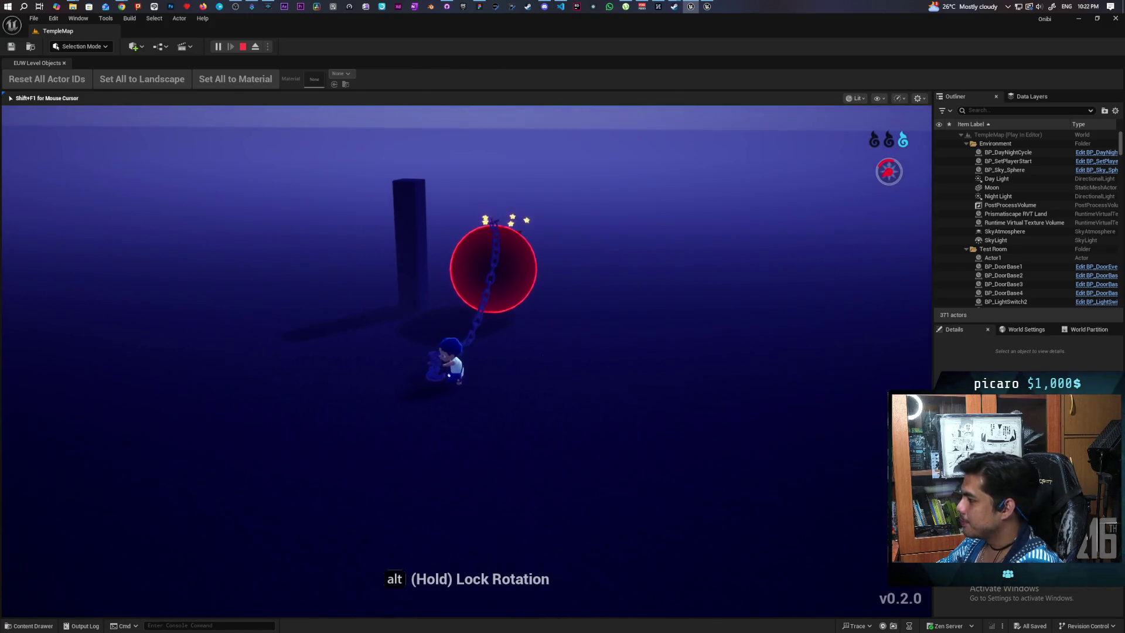
{"action": "key", "text": "a"}
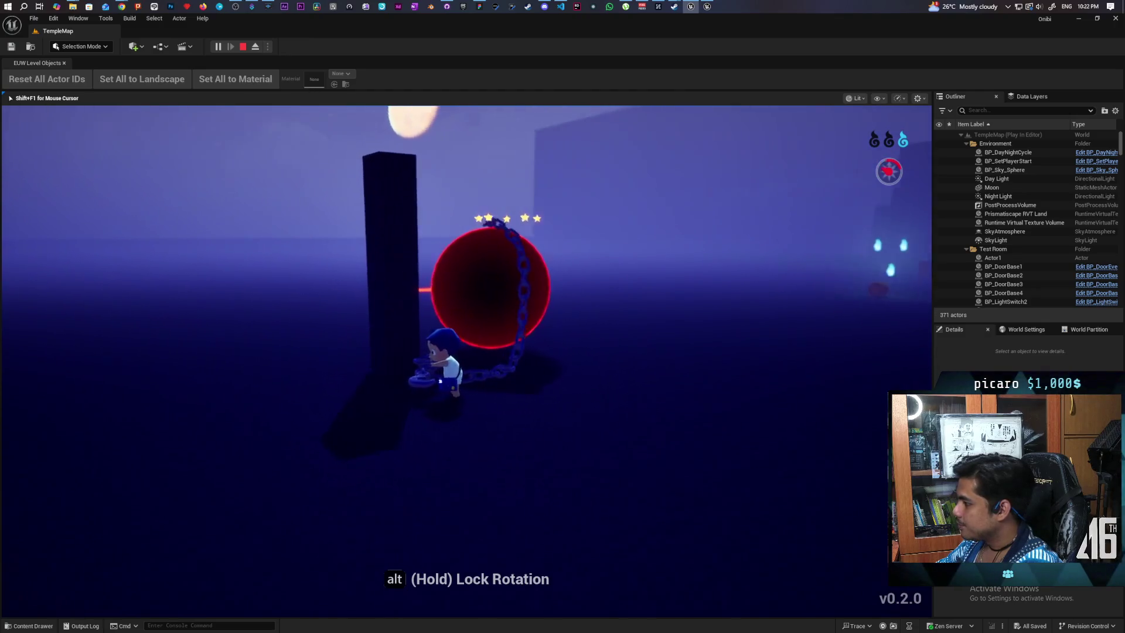
{"action": "key", "text": "s"}
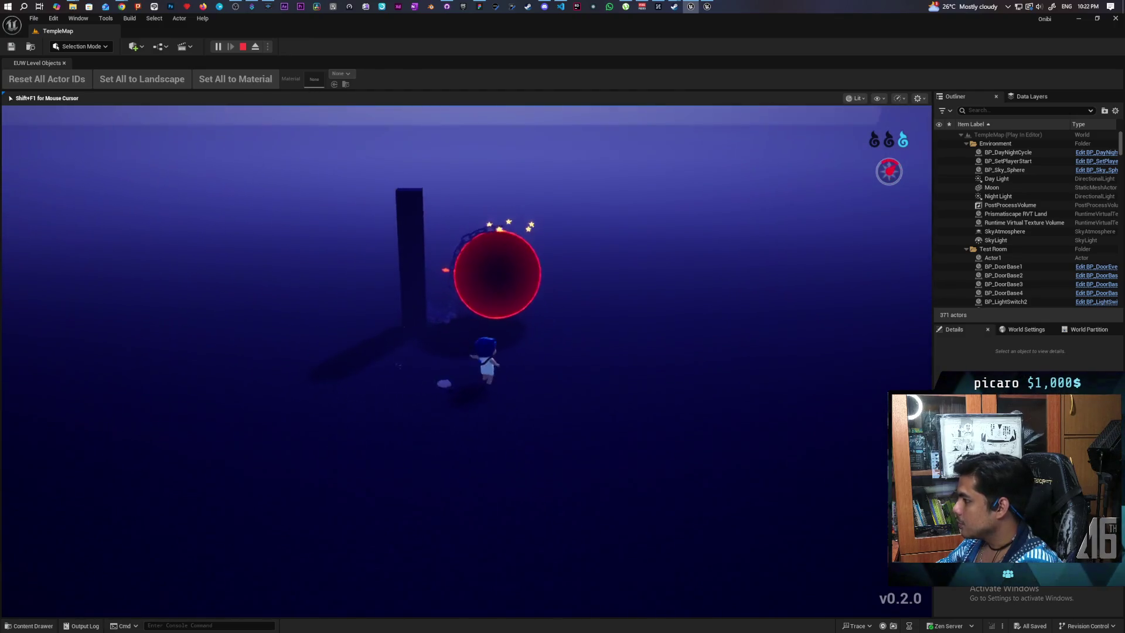
{"action": "key", "text": "w"}
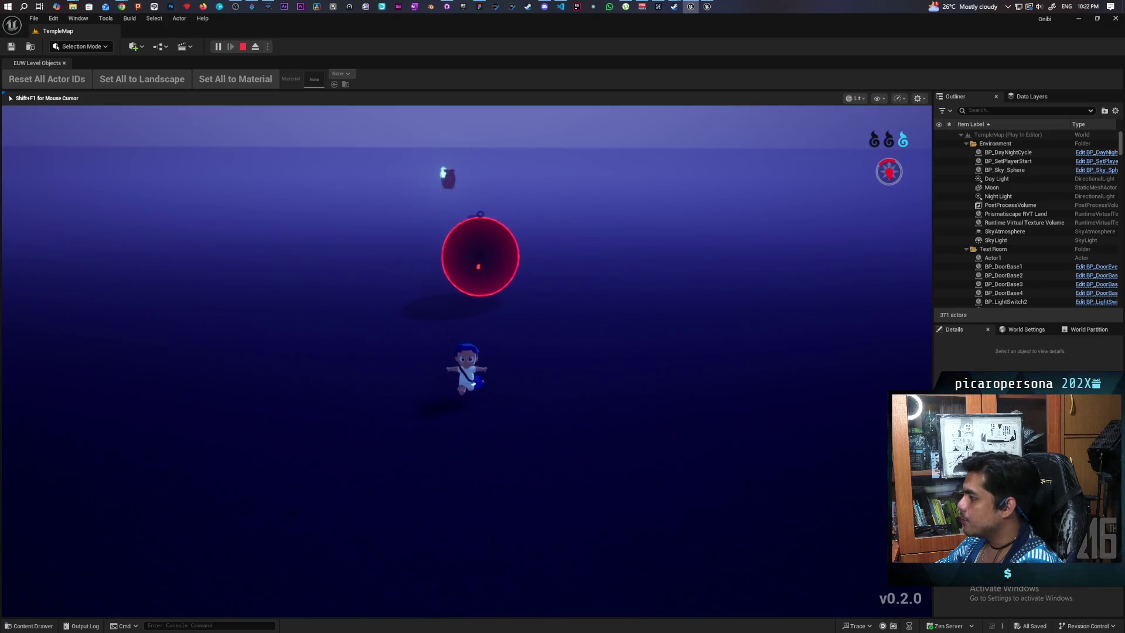
{"action": "key", "text": "a"}
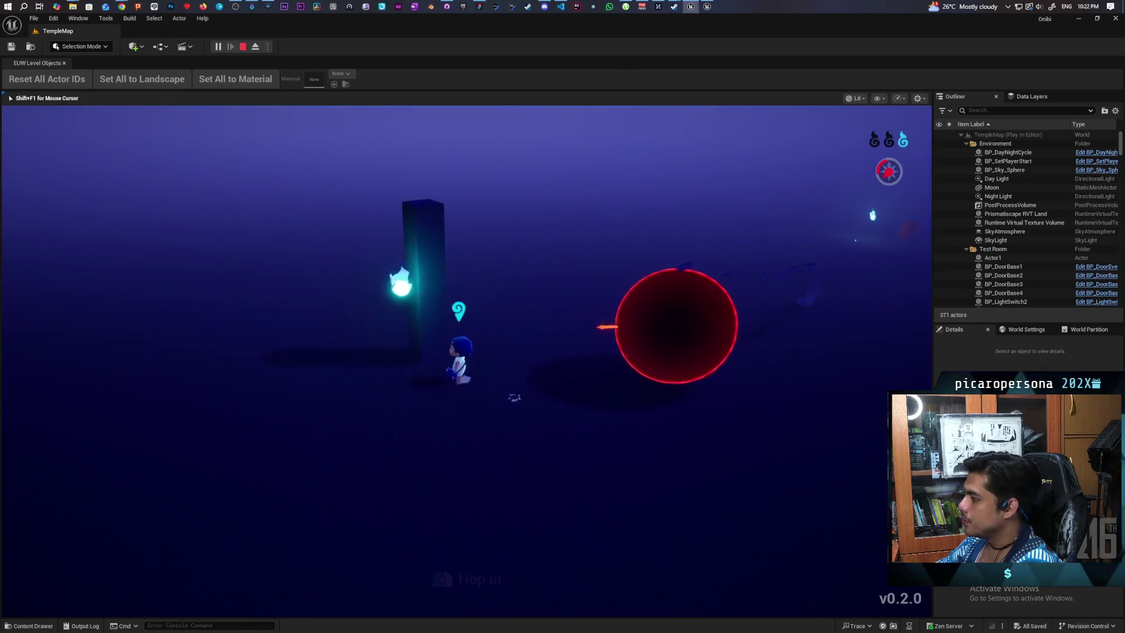
{"action": "key", "text": "w"}
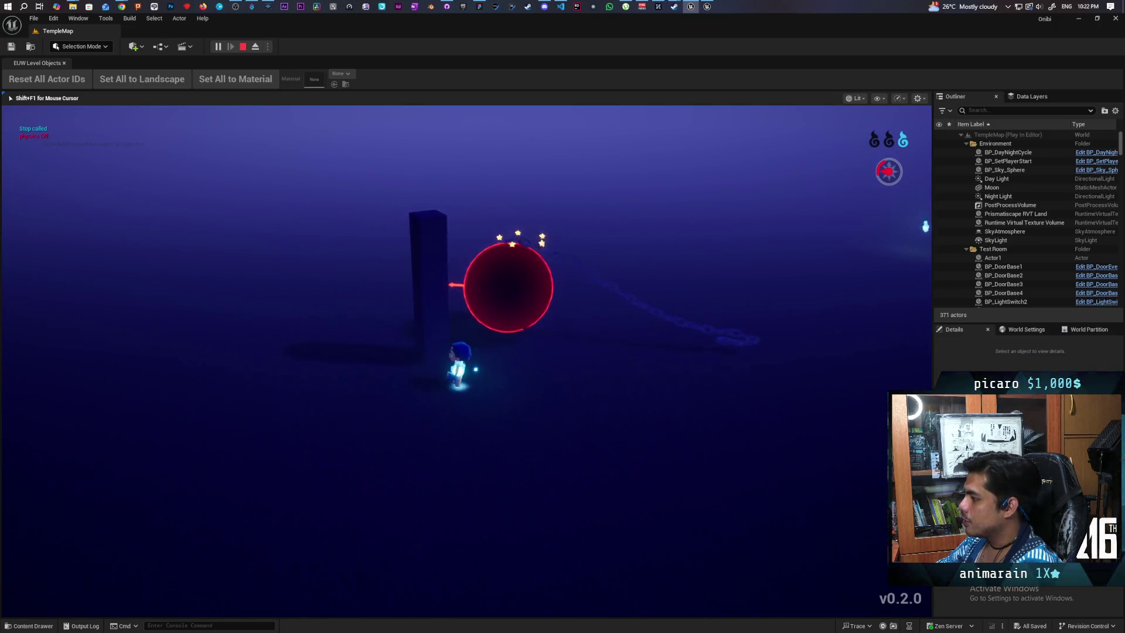
{"action": "key", "text": "d"}
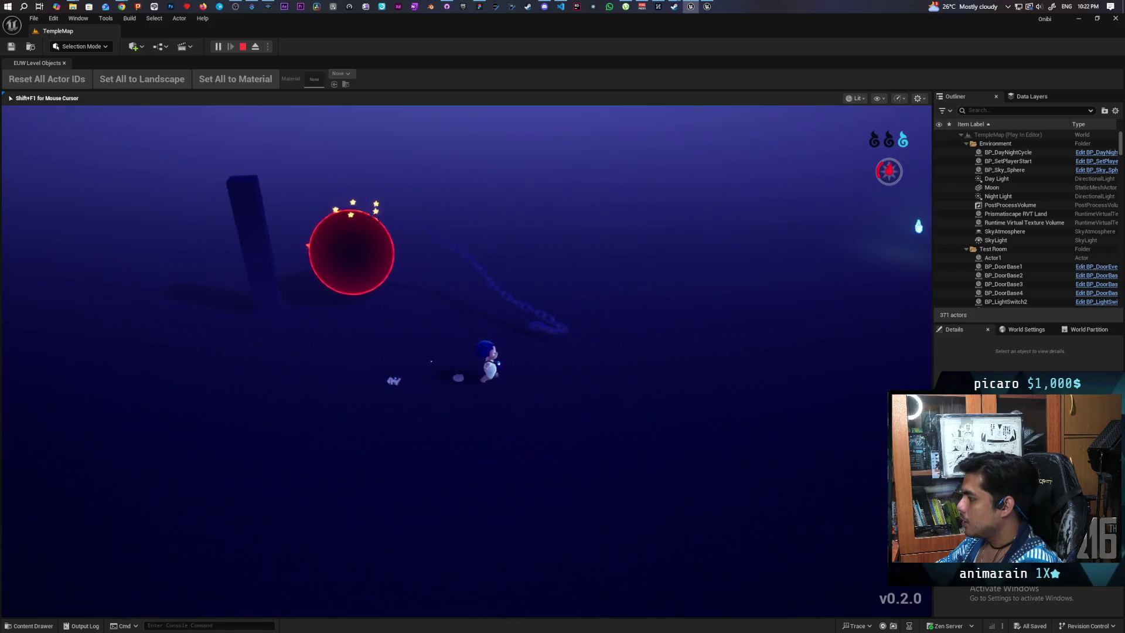
{"action": "key", "text": "a"}
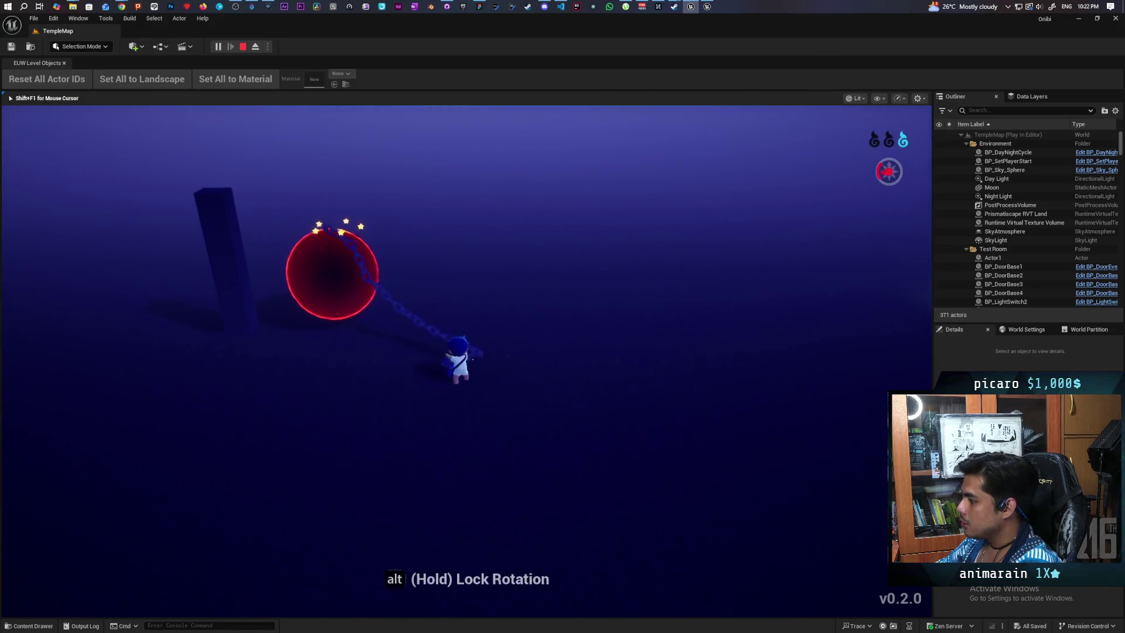
{"action": "key", "text": "a"}
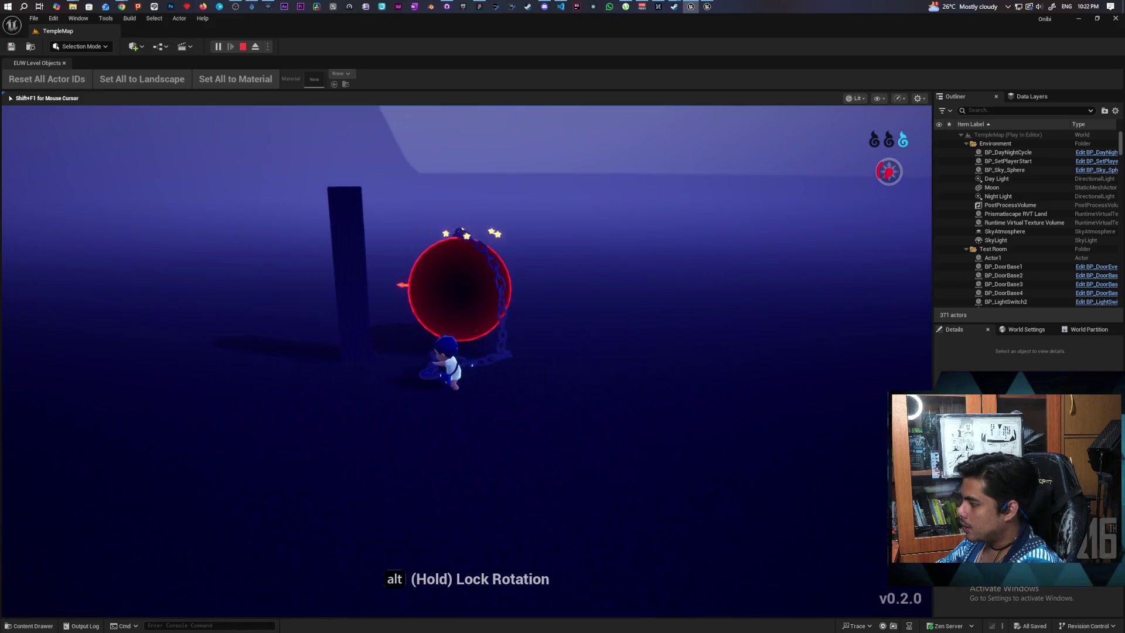
{"action": "key", "text": "s"}
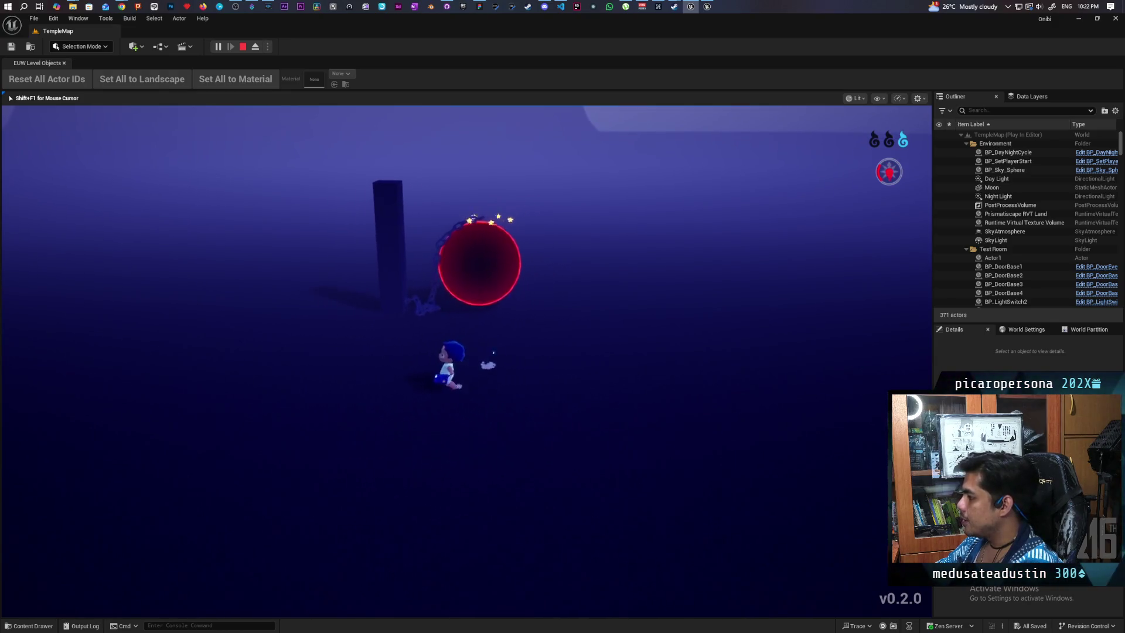
{"action": "key", "text": "a"}
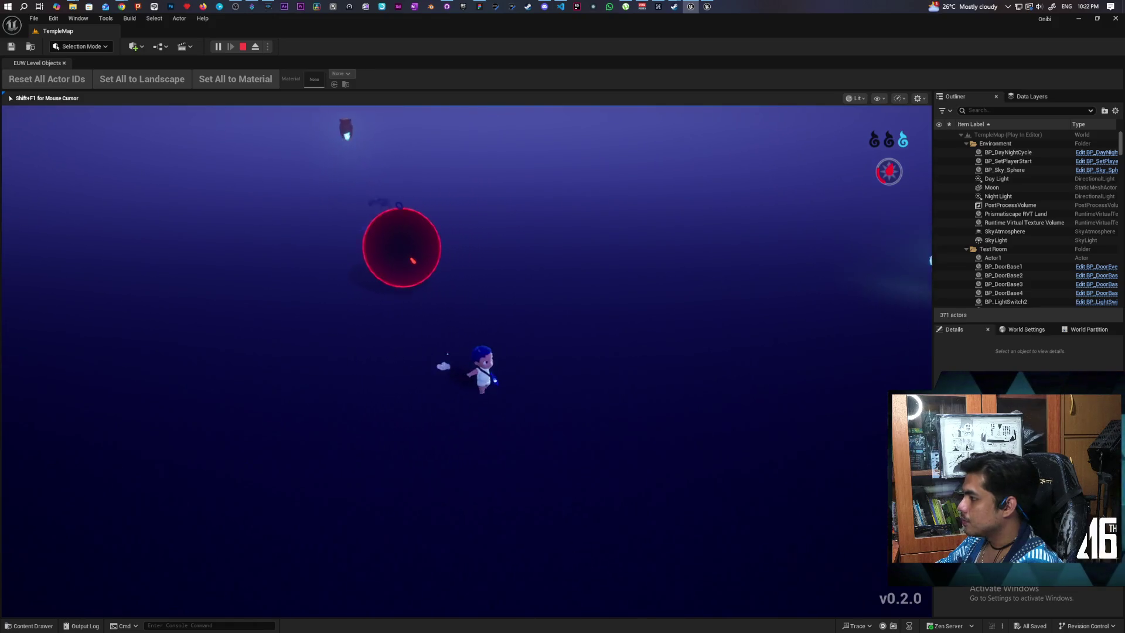
- Run back to the red orb and roll it through the level near the red jar
{"action": "key", "text": "d"}
{"action": "key", "text": "w"}
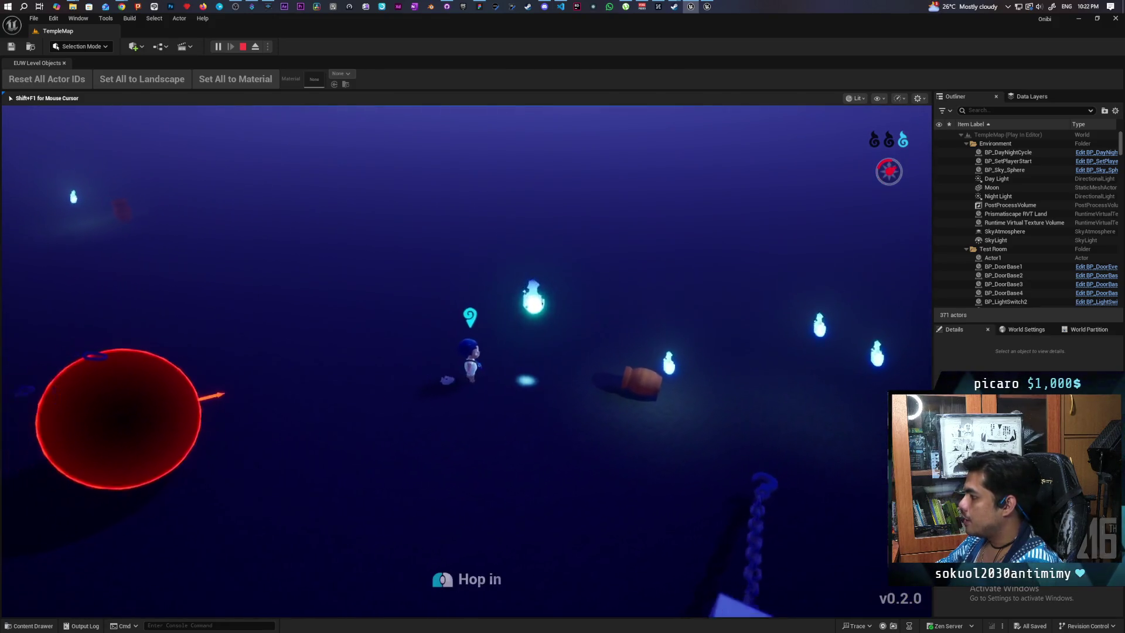
{"action": "key", "text": "a"}
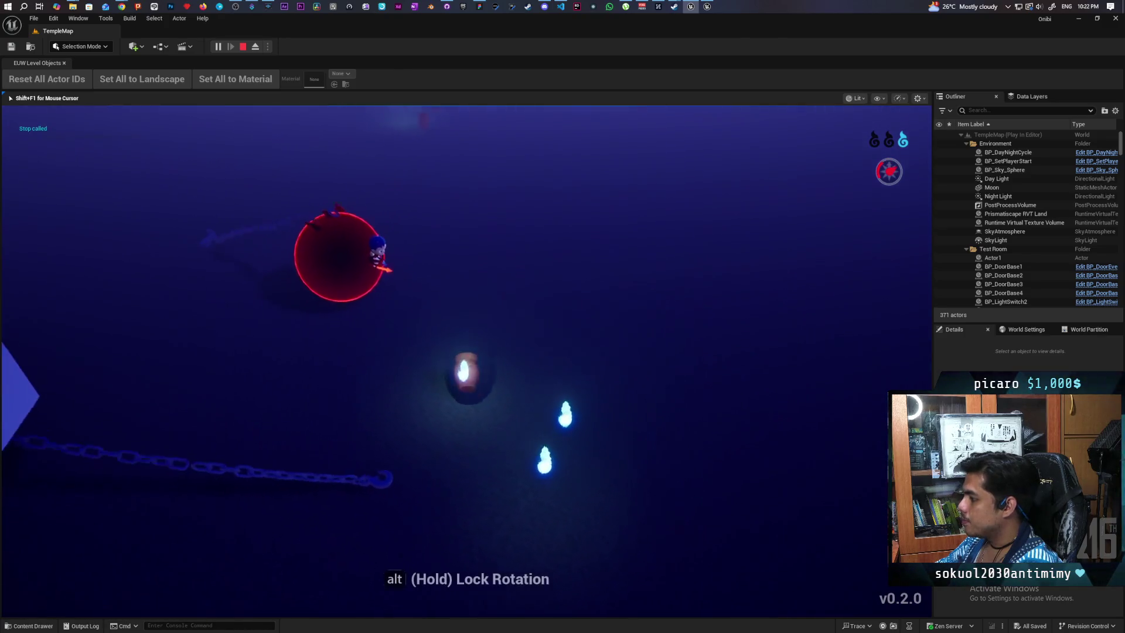
{"action": "key", "text": "s"}
{"action": "key", "text": "w"}
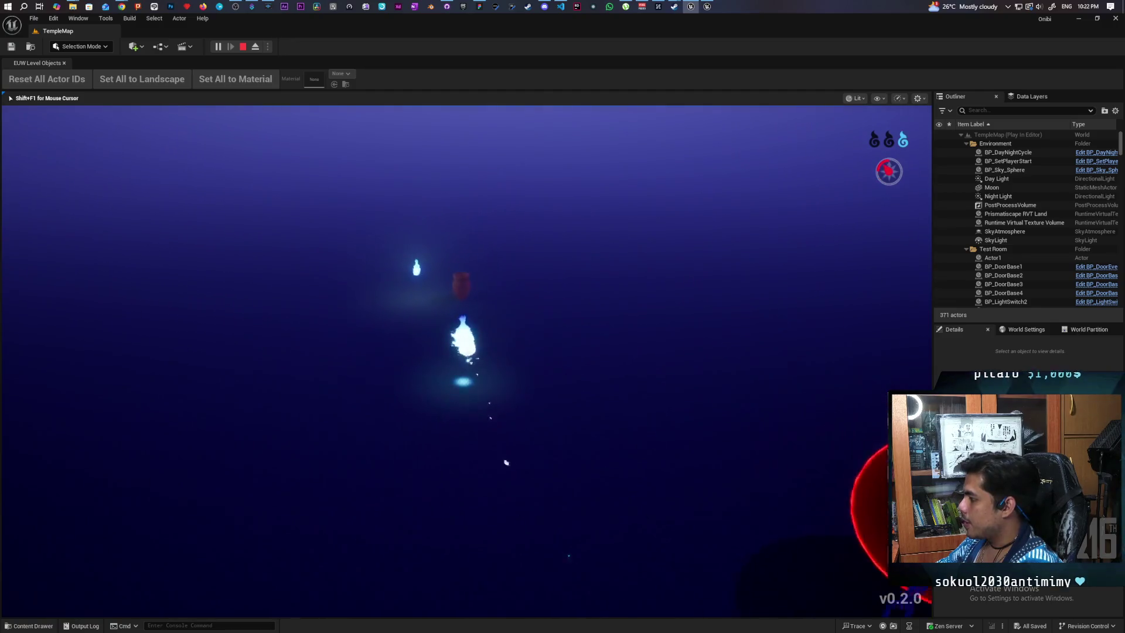
{"action": "key", "text": "w"}
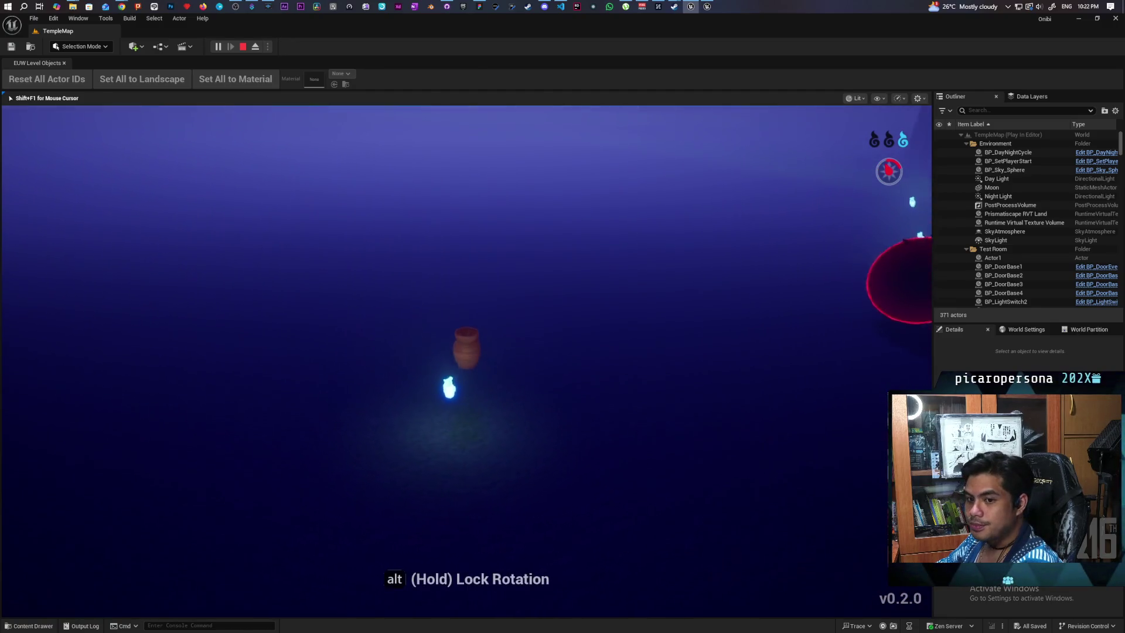
{"action": "key", "text": "s"}
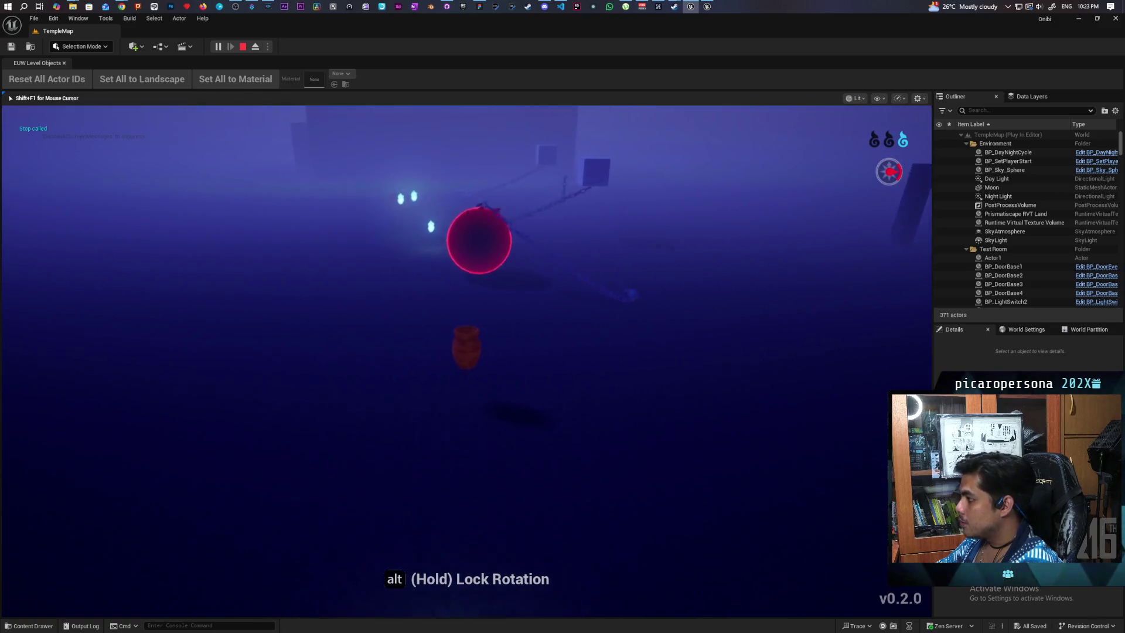
- Hop out of the orb, possess the red jar, consume its essence, and walk toward the blue flame
{"action": "key", "text": "e"}
{"action": "key", "text": "d"}
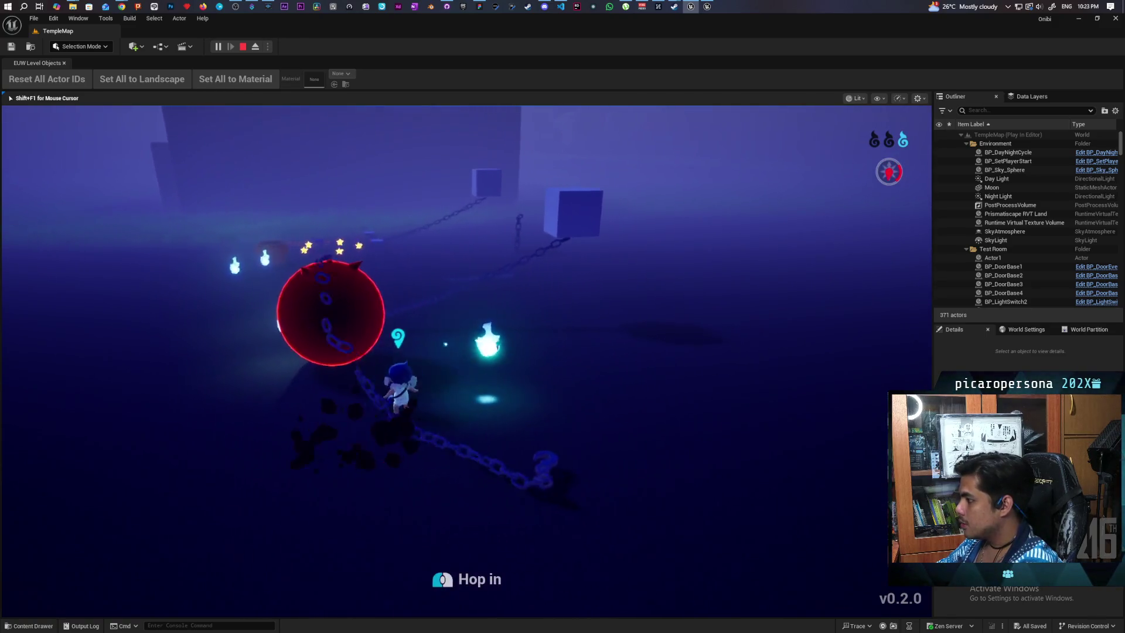
{"action": "key", "text": "s"}
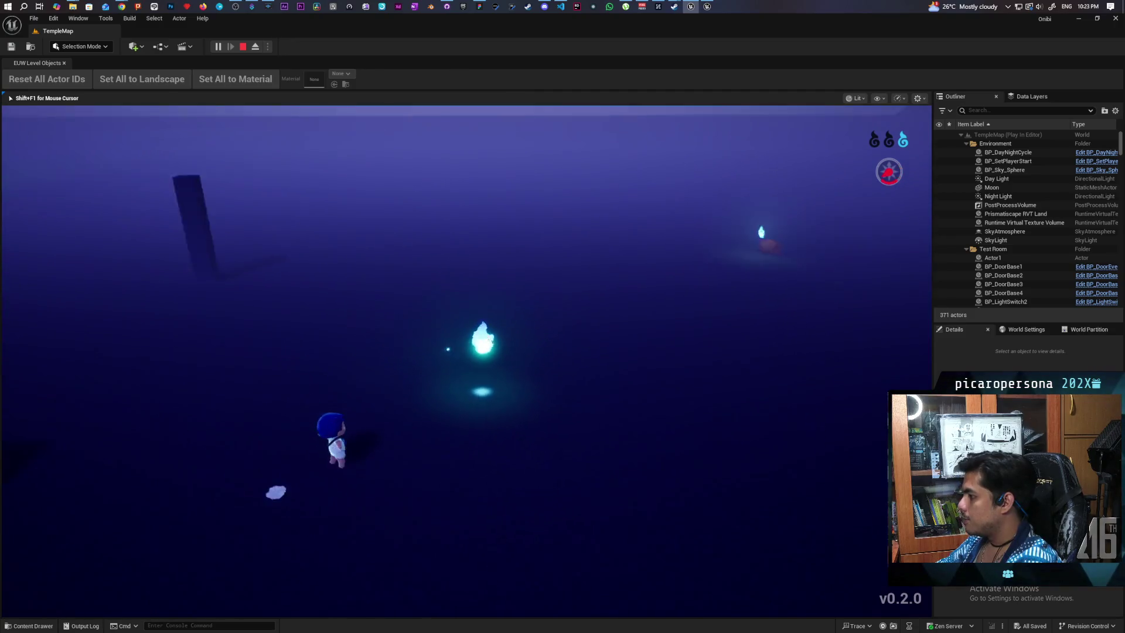
{"action": "key", "text": "w"}
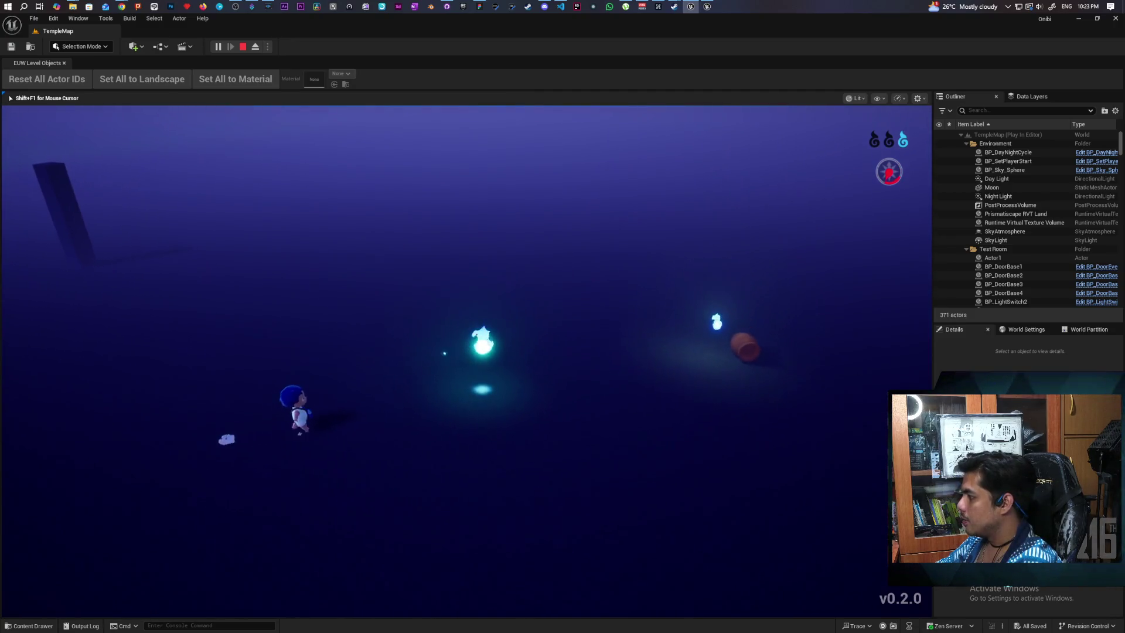
{"action": "key", "text": "e"}
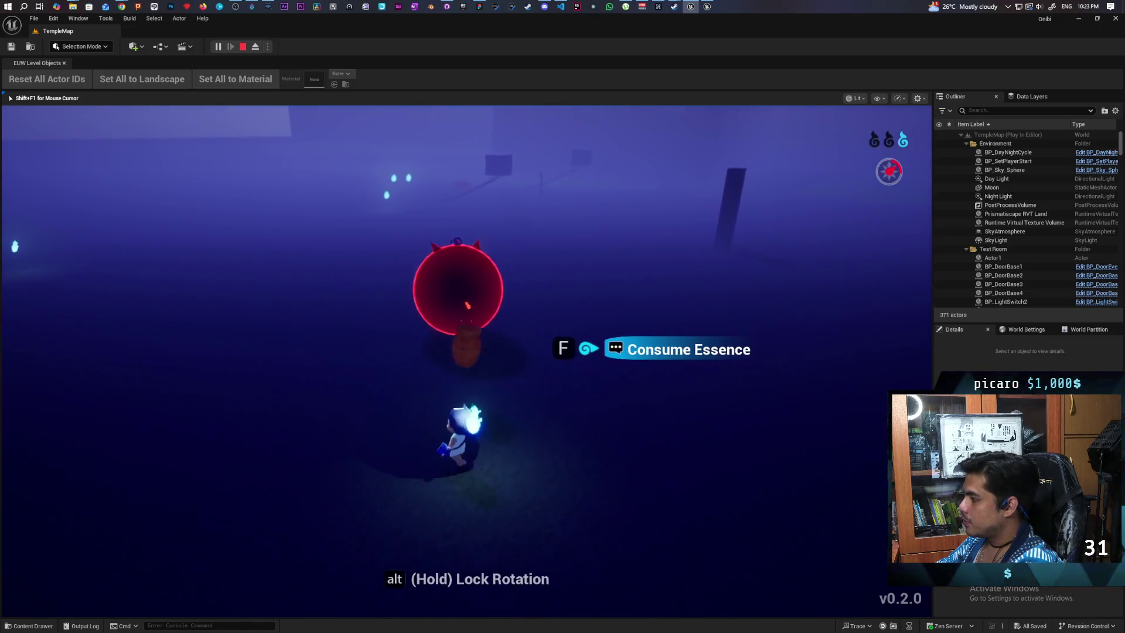
{"action": "key", "text": "f"}
{"action": "key", "text": "d"}
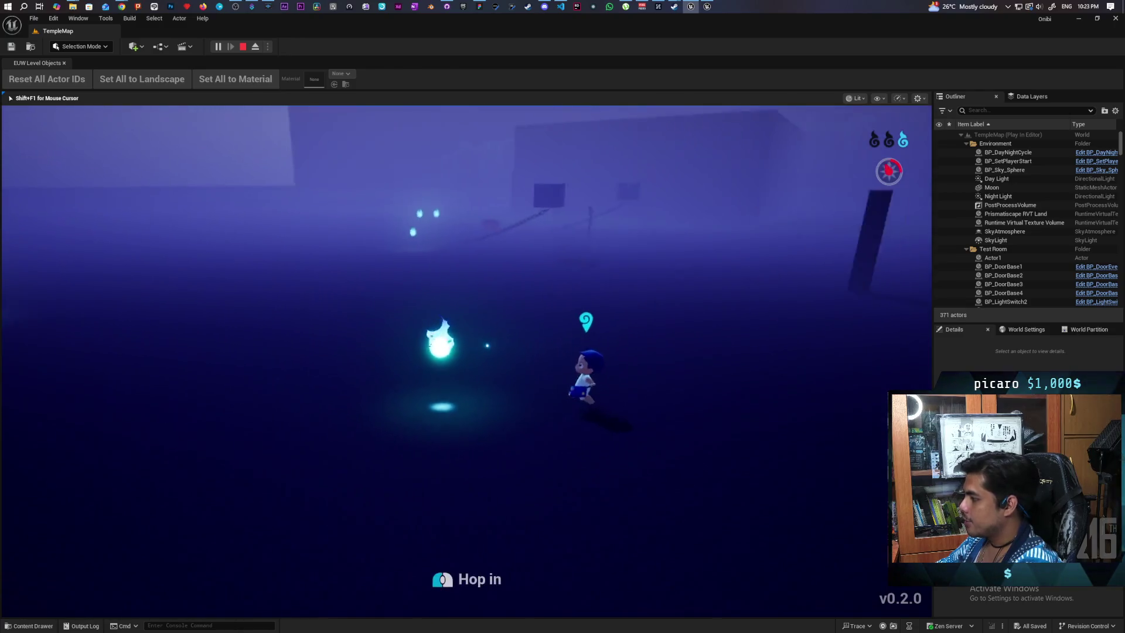
{"action": "key", "text": "s"}
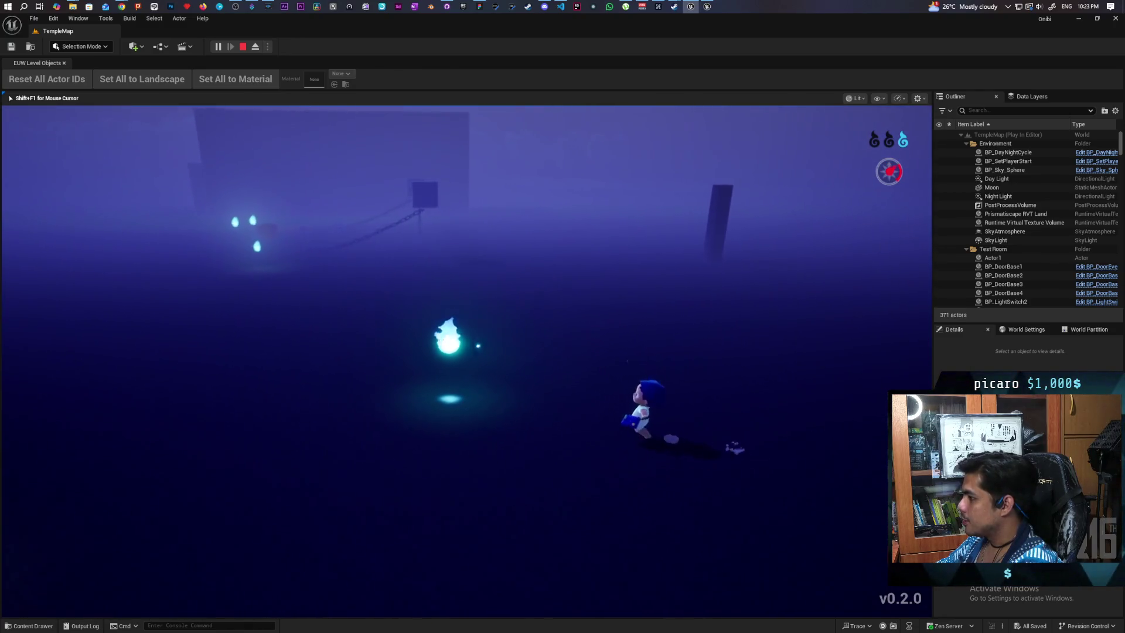
{"action": "key", "text": "a"}
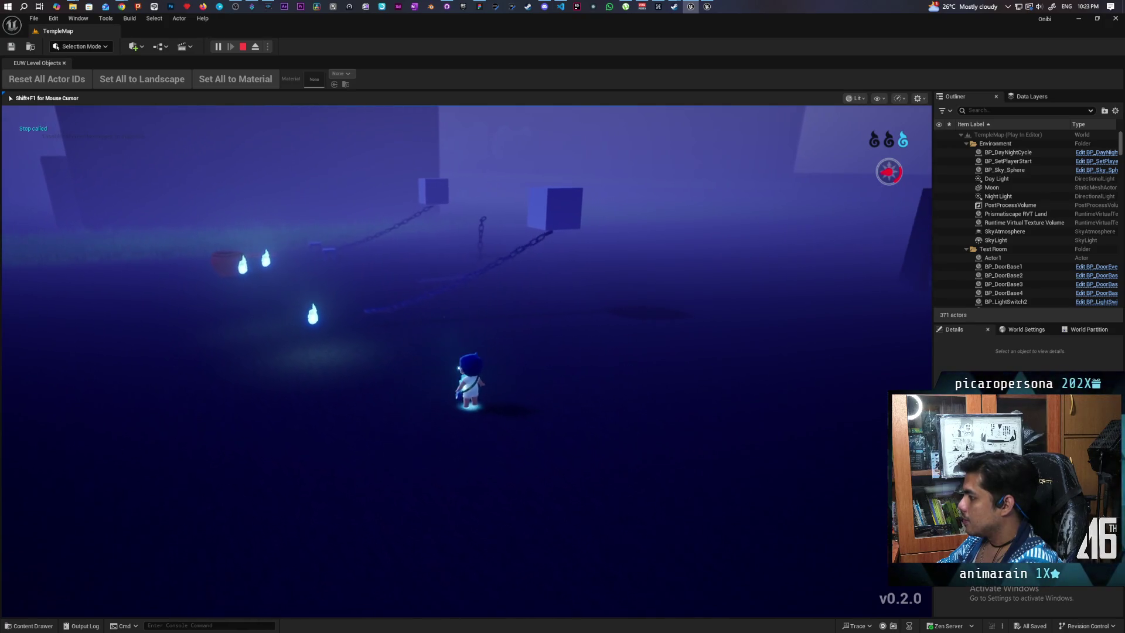
- Walk the character forward and left across the TempleMap floor, turning to face the camera
{"action": "key", "text": "w"}
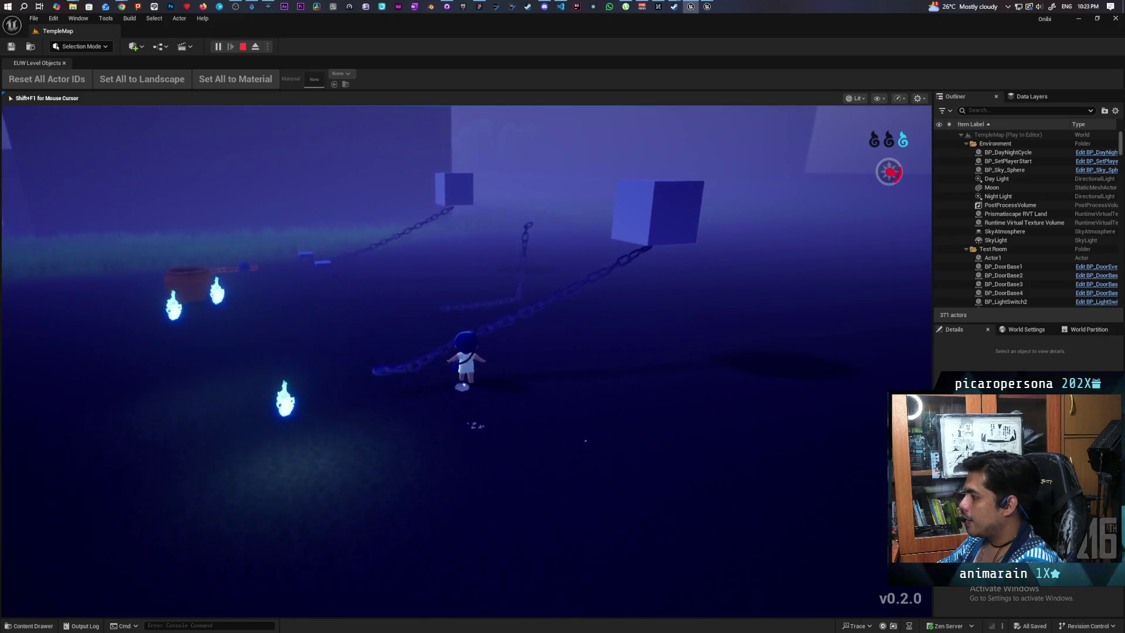
{"action": "key", "text": "a"}
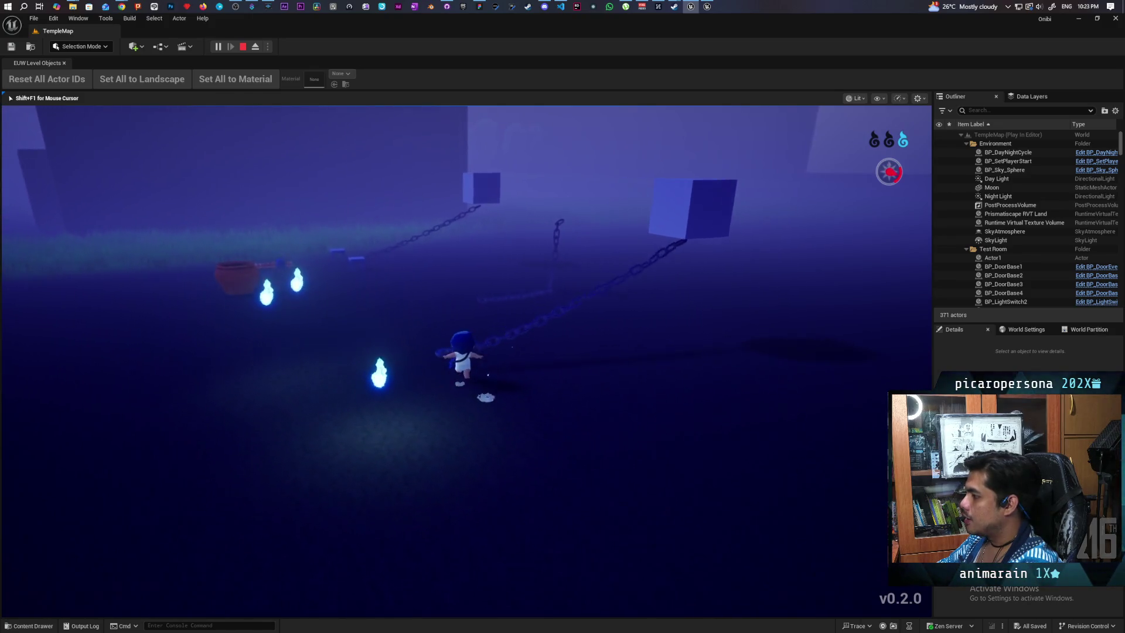
{"action": "key", "text": "w"}
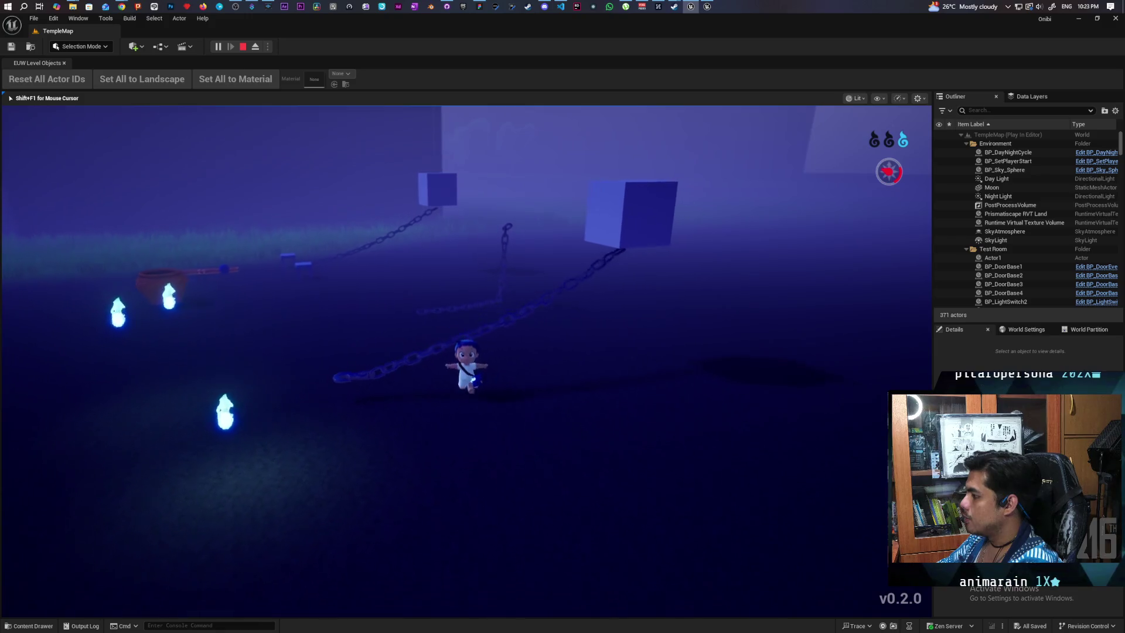
{"action": "key", "text": "a"}
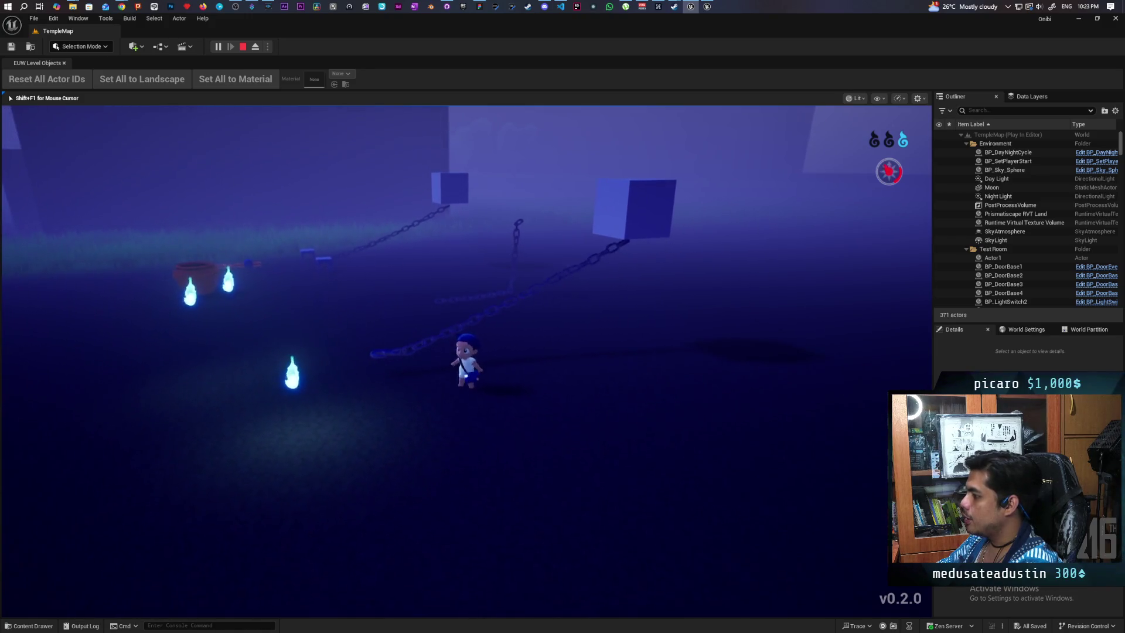
{"action": "key", "text": "d"}
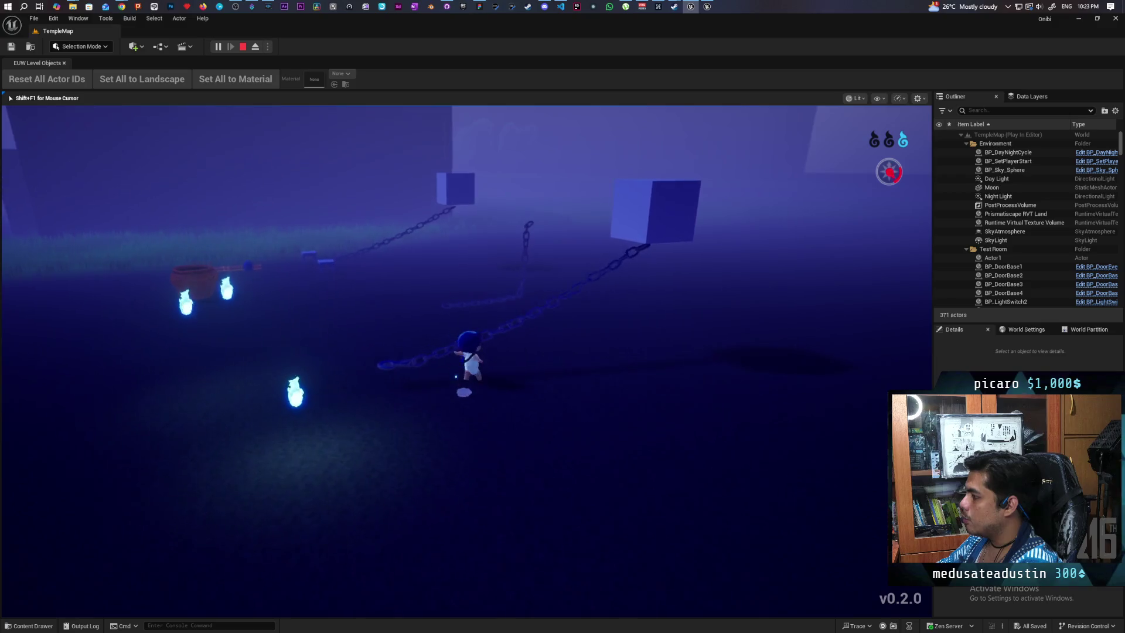
{"action": "key", "text": "w"}
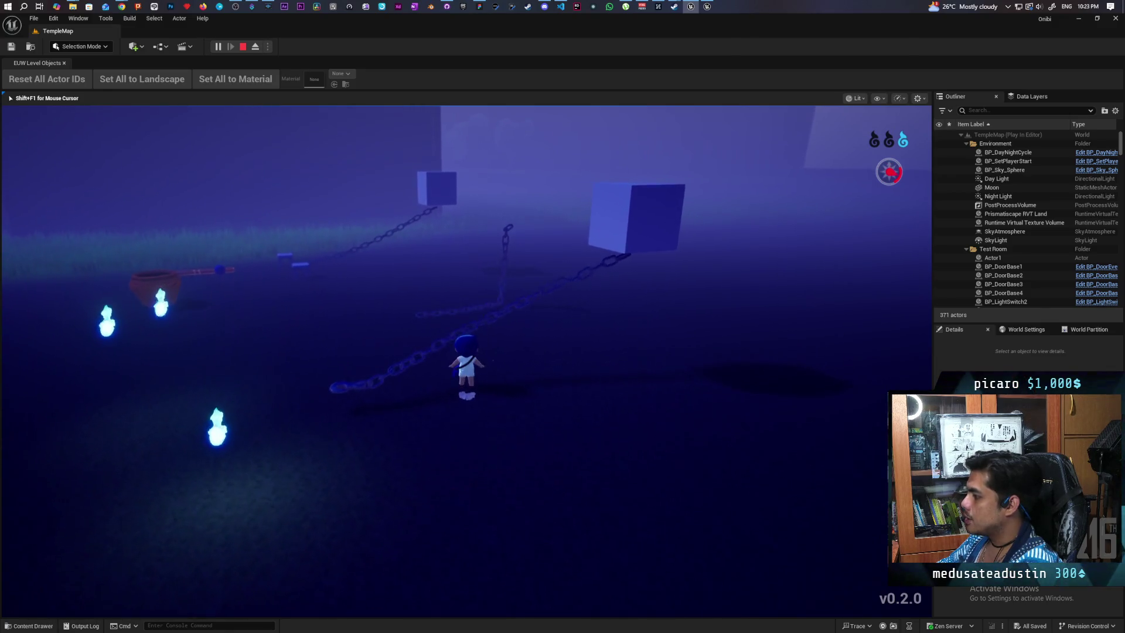
{"action": "key", "text": "s"}
{"action": "key", "text": "w"}
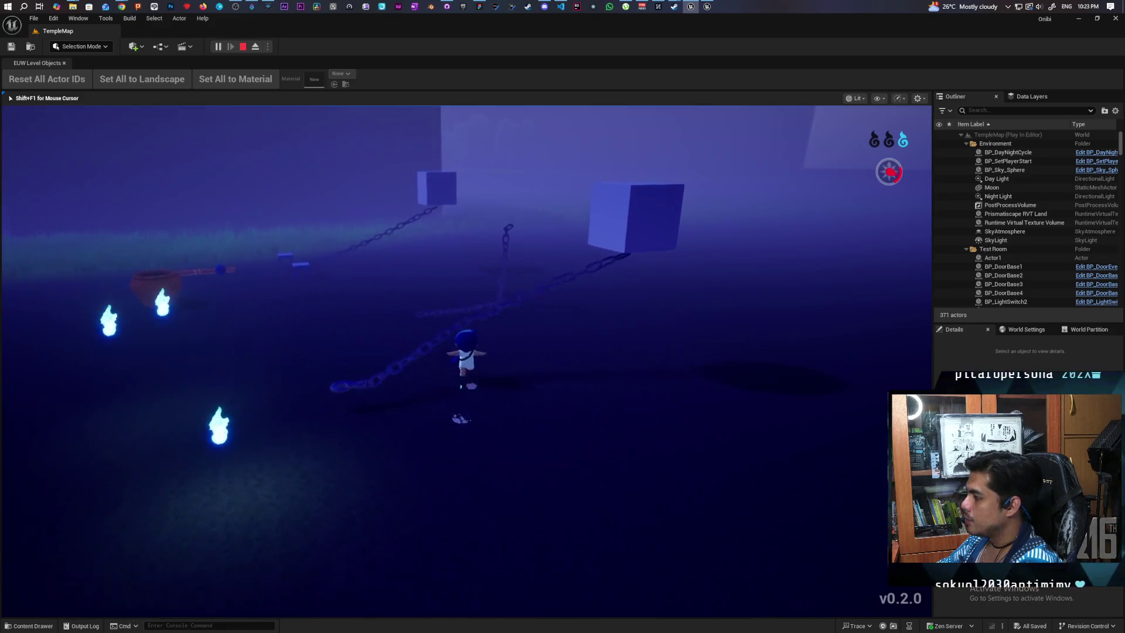
{"action": "key", "text": "a"}
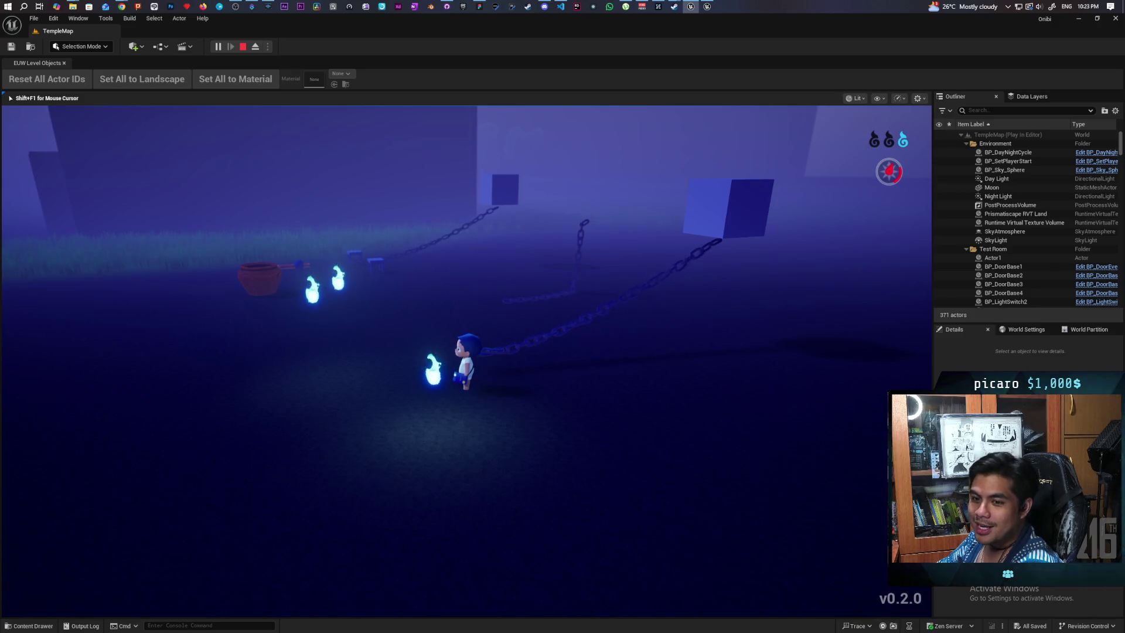
- Walk the character past the glowing wisps and along the chain, turning back and forth
{"action": "key", "text": "w"}
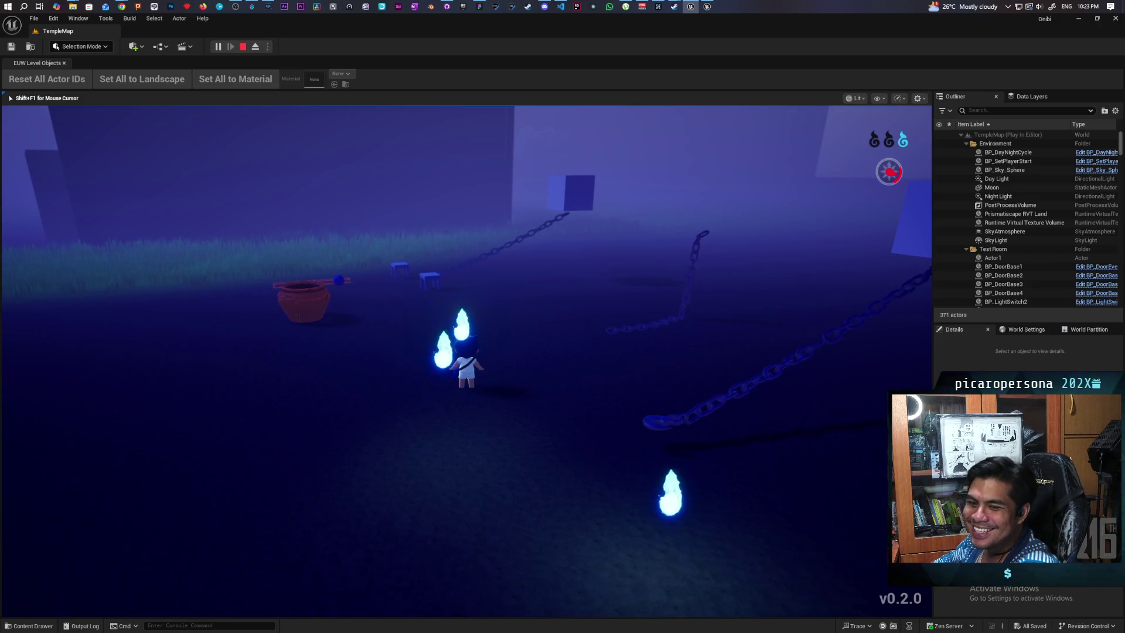
{"action": "key", "text": "w"}
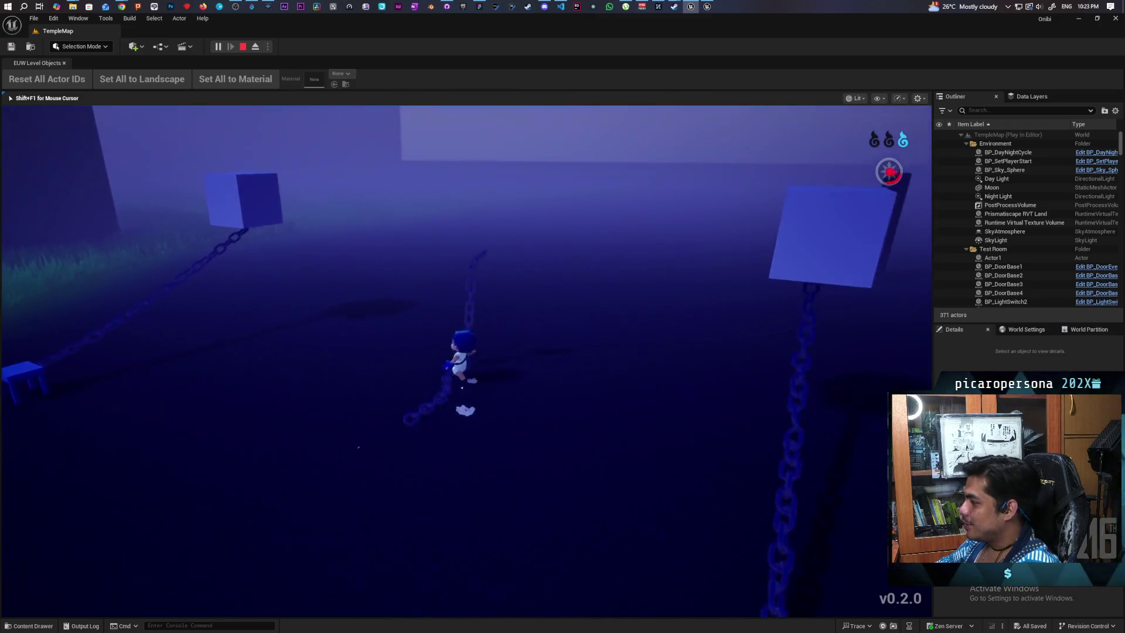
{"action": "key", "text": "w"}
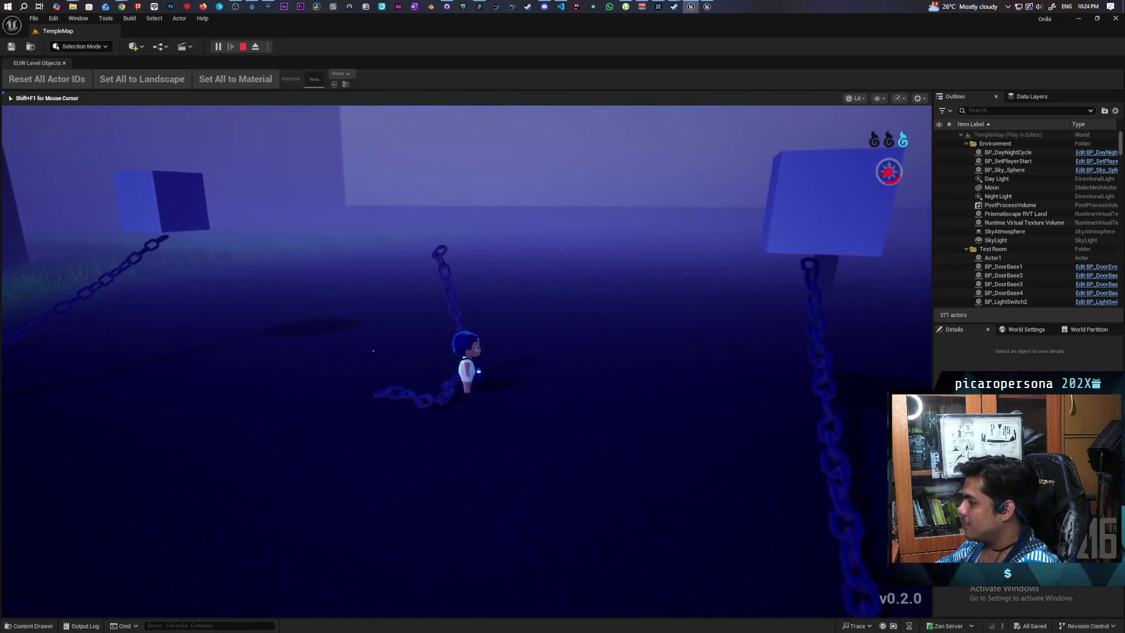
{"action": "key", "text": "s"}
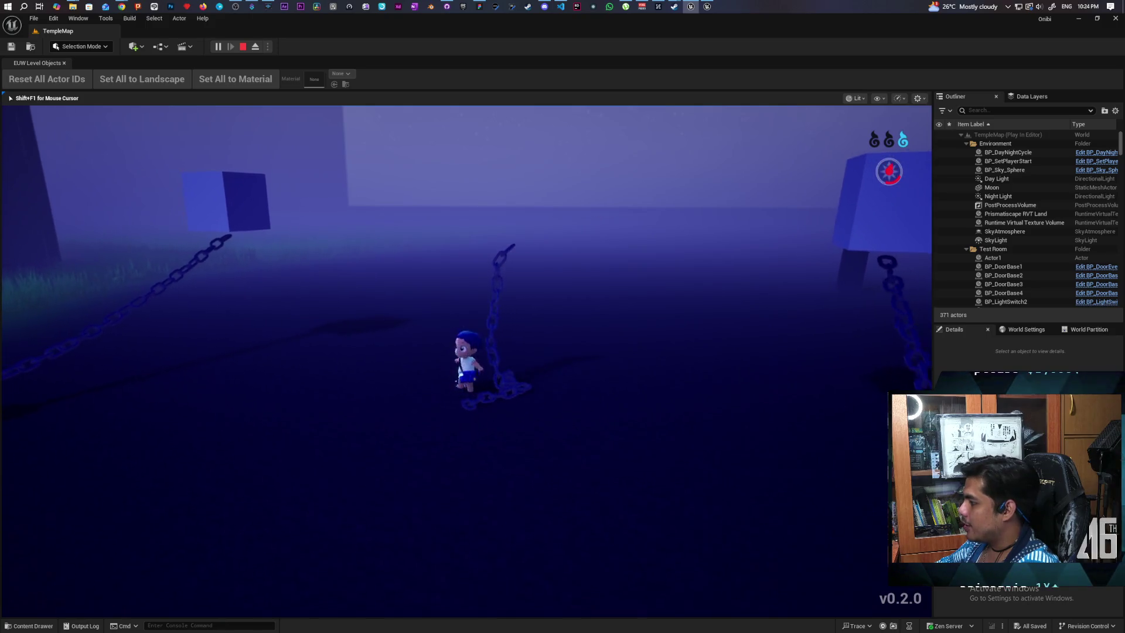
{"action": "key", "text": "w"}
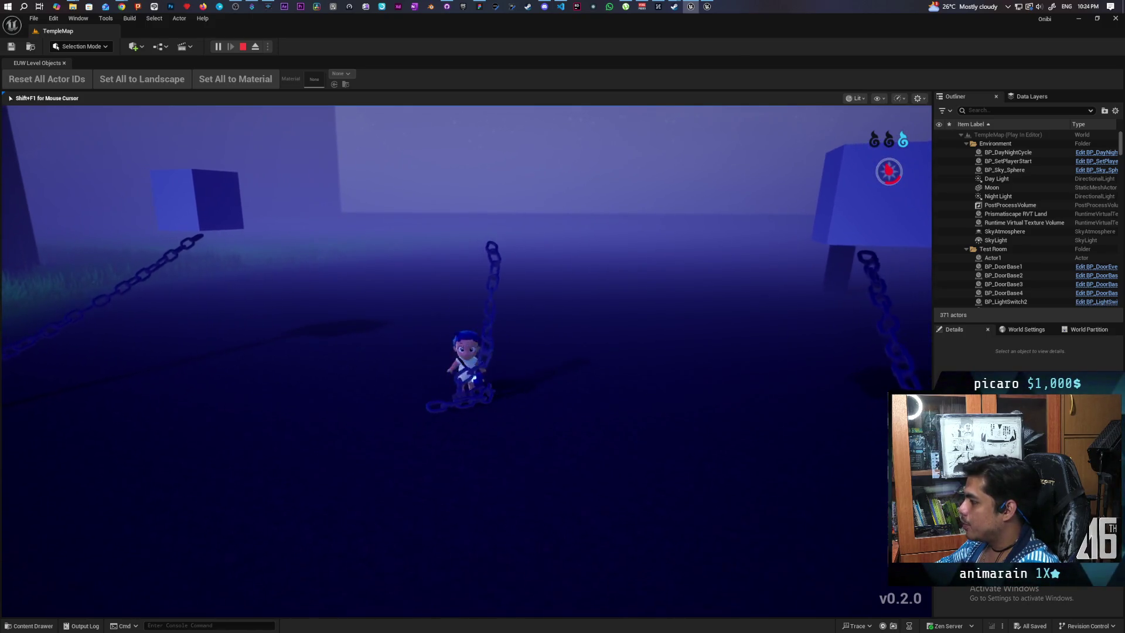
{"action": "key", "text": "w"}
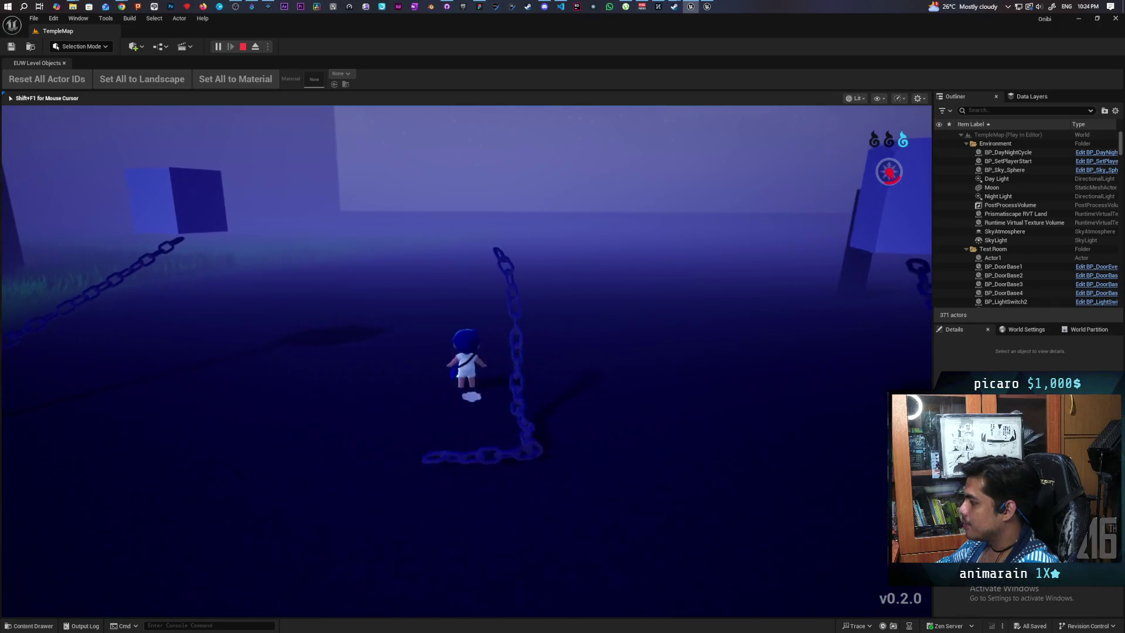
{"action": "key", "text": "s"}
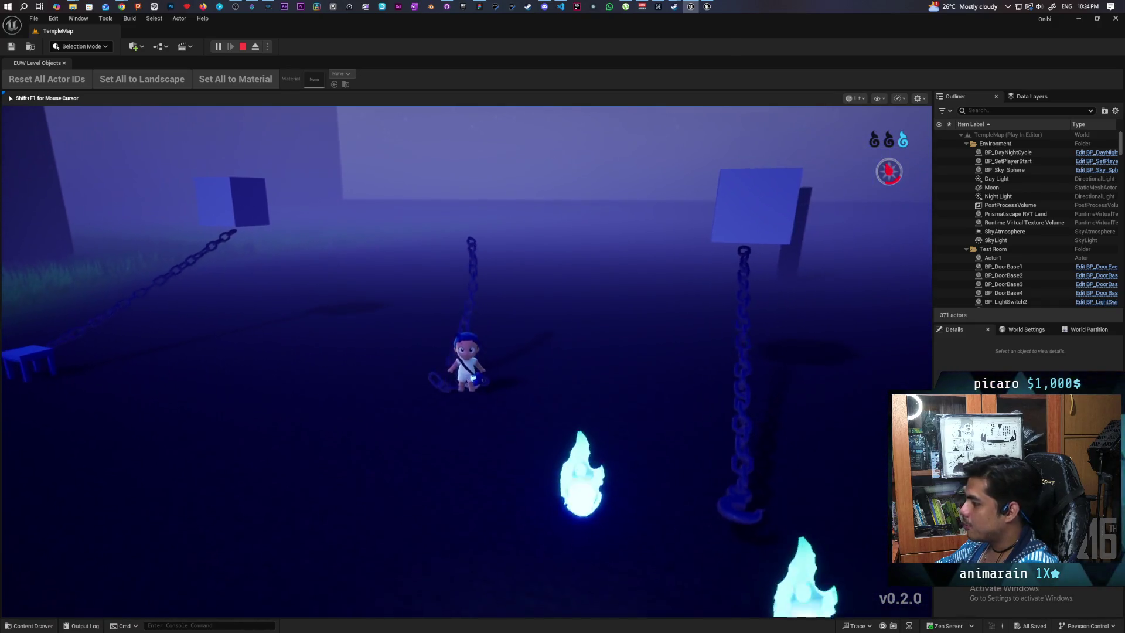
{"action": "key", "text": "w"}
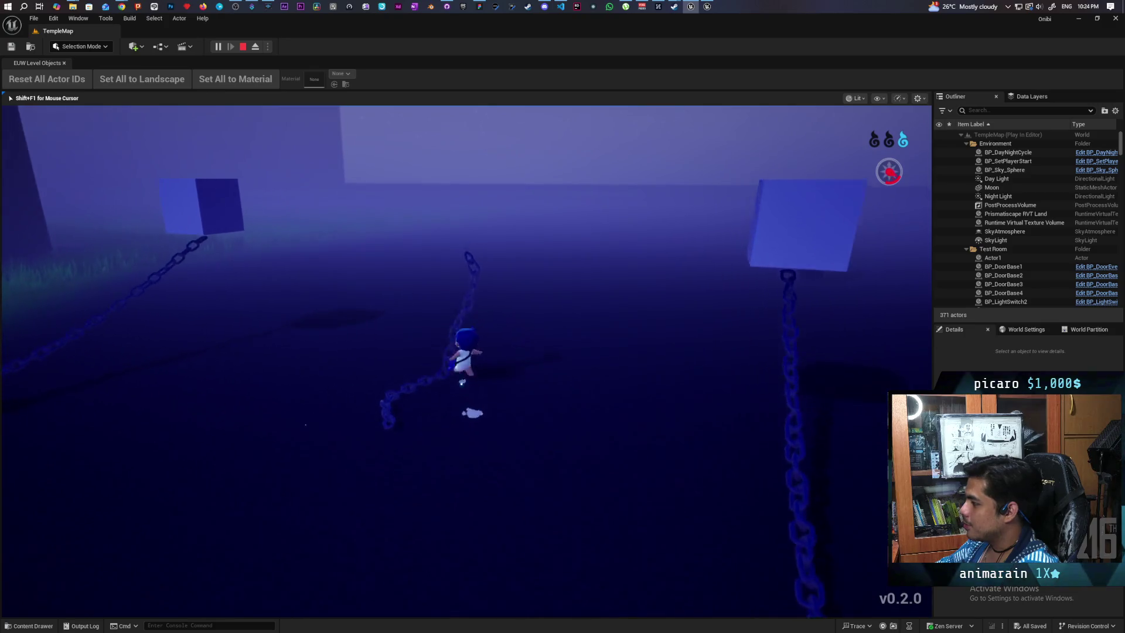
{"action": "key", "text": "a"}
{"action": "key", "text": "a"}
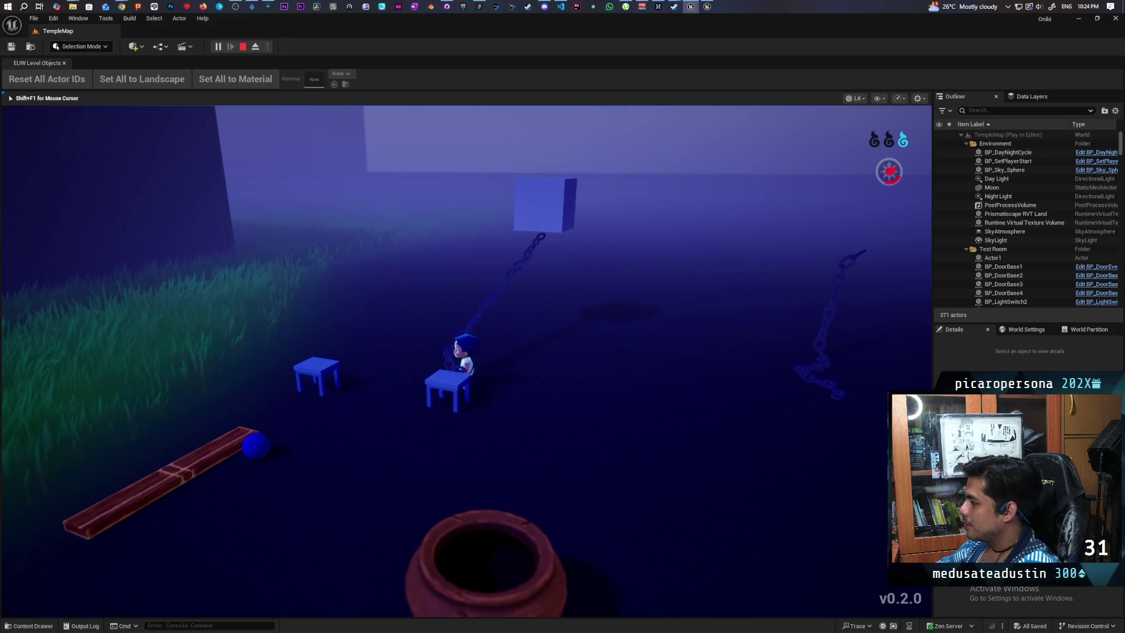
- Move the character around the tables and past the chair, ending to the right
{"action": "key", "text": "s"}
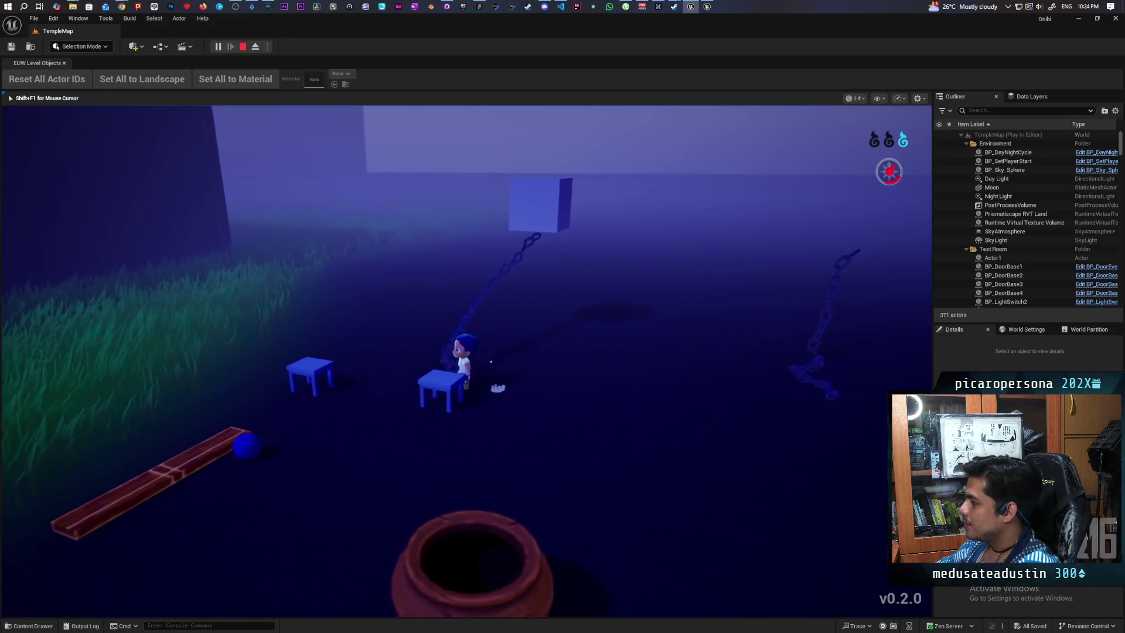
{"action": "key", "text": "a"}
{"action": "key", "text": "a"}
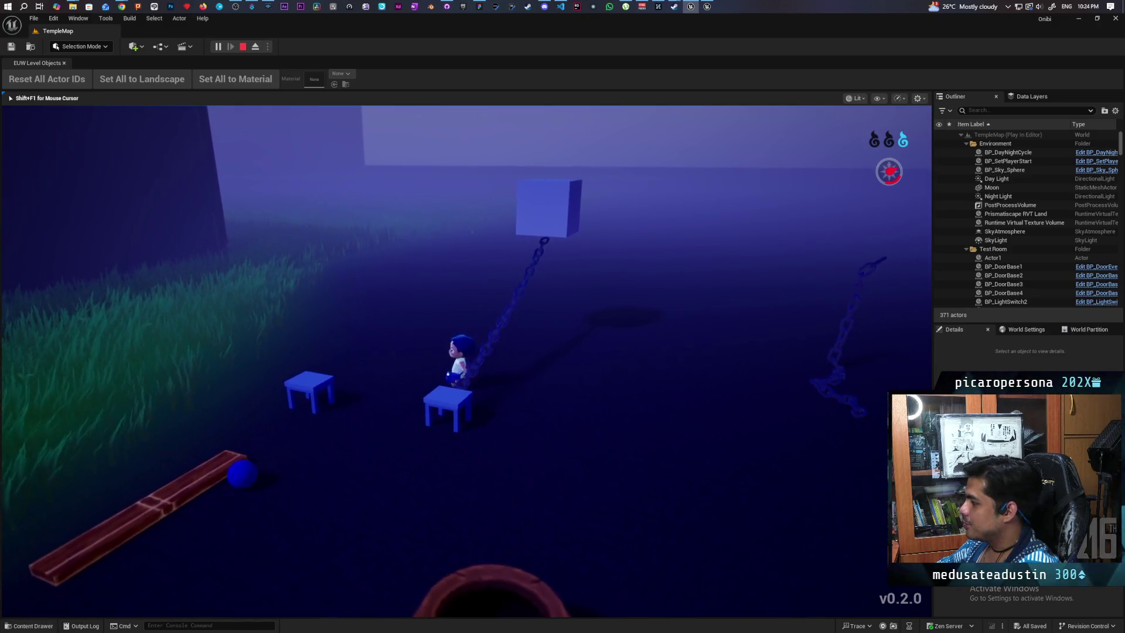
{"action": "key", "text": "w"}
{"action": "key", "text": "d"}
{"action": "key", "text": "a"}
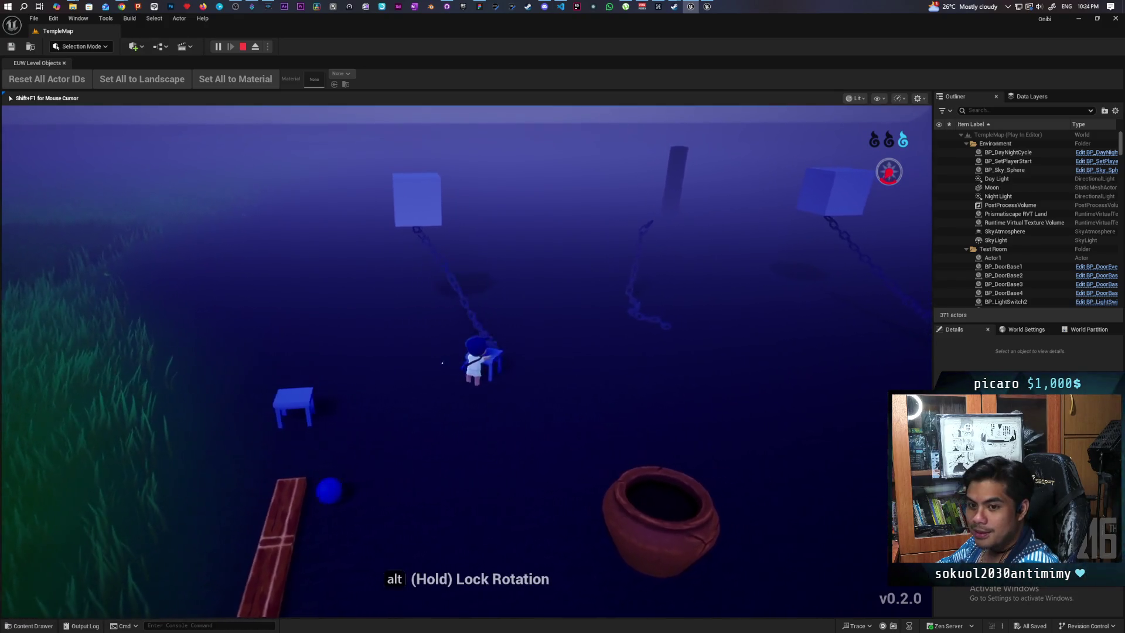
{"action": "key", "text": "d"}
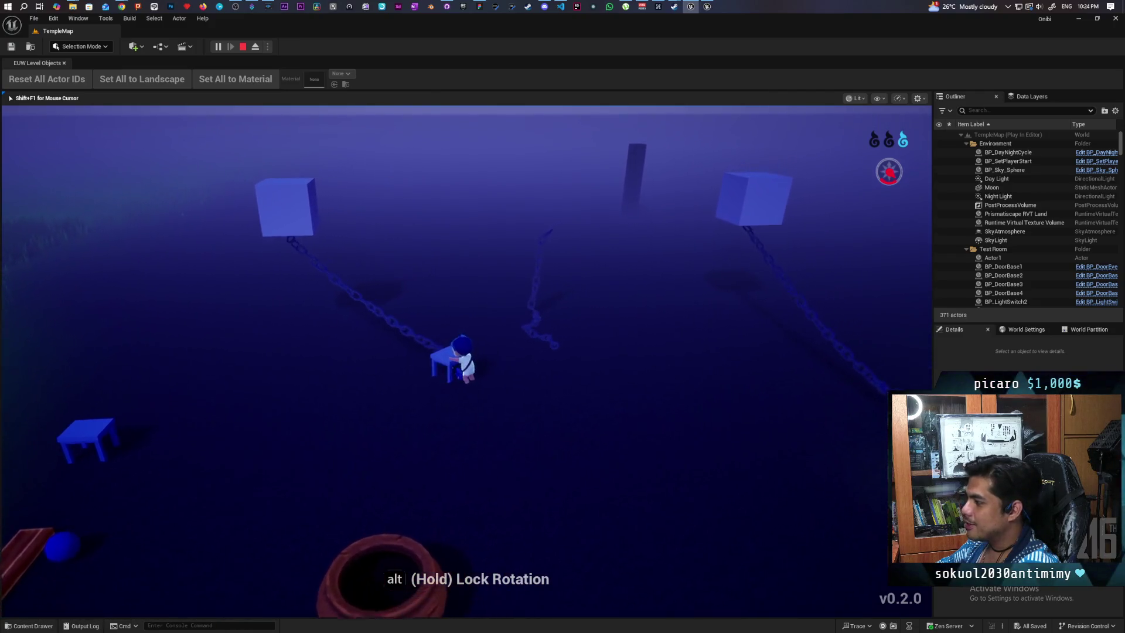
{"action": "key", "text": "d"}
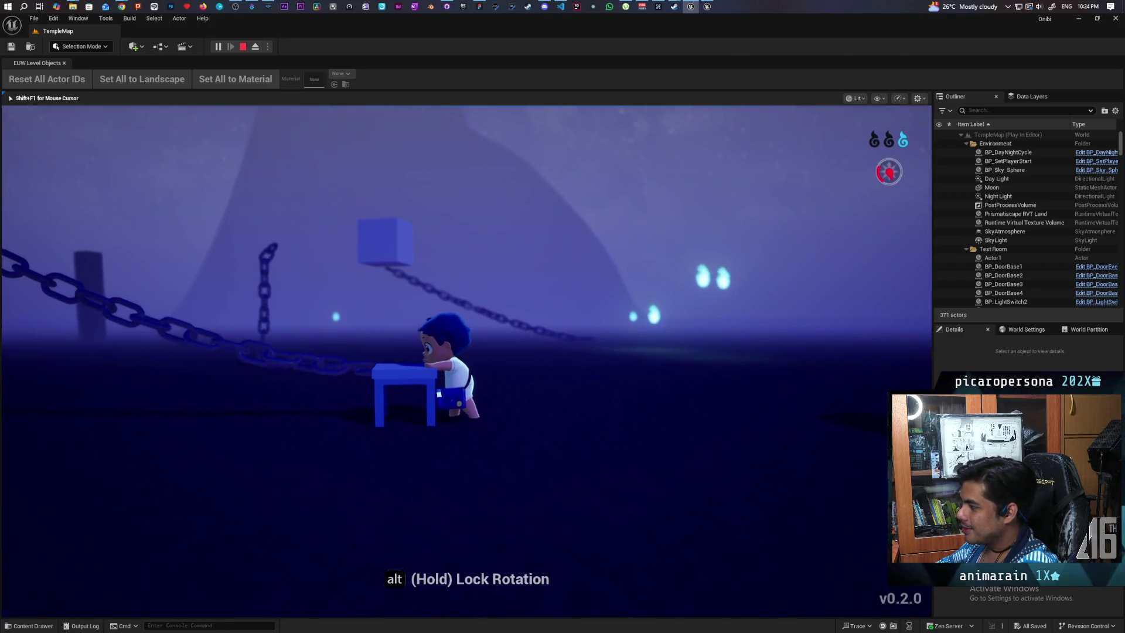
- Stop the TempleMap play session and switch to the Onibi Mind Map board in Figma
{"action": "key", "text": "Escape"}
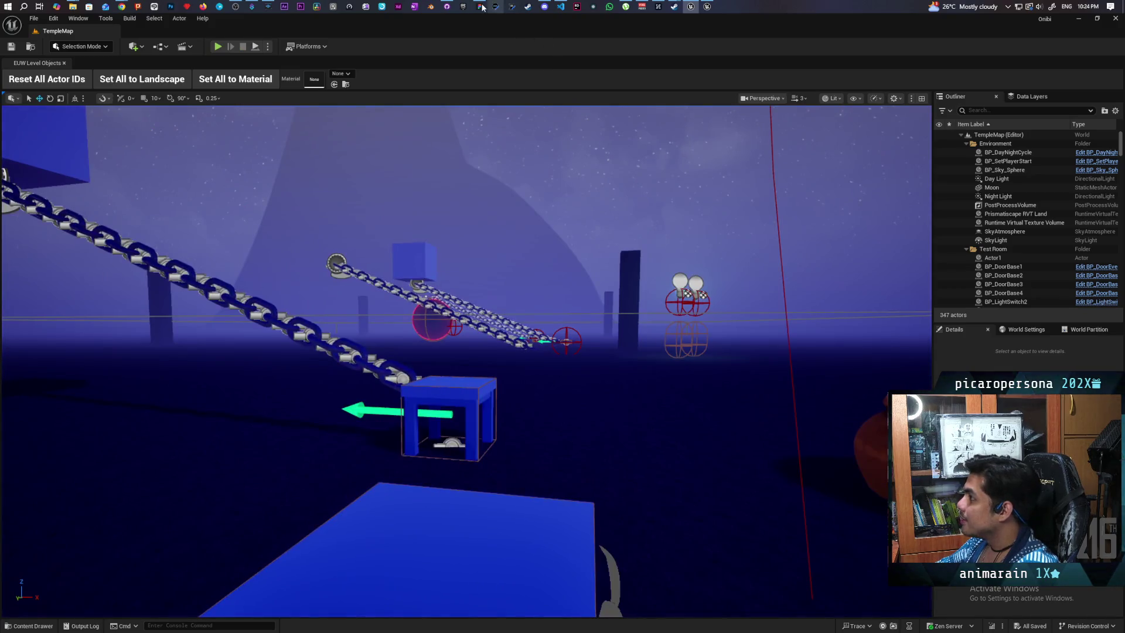
{"action": "mouse_move", "coordinate": [447, 9]}
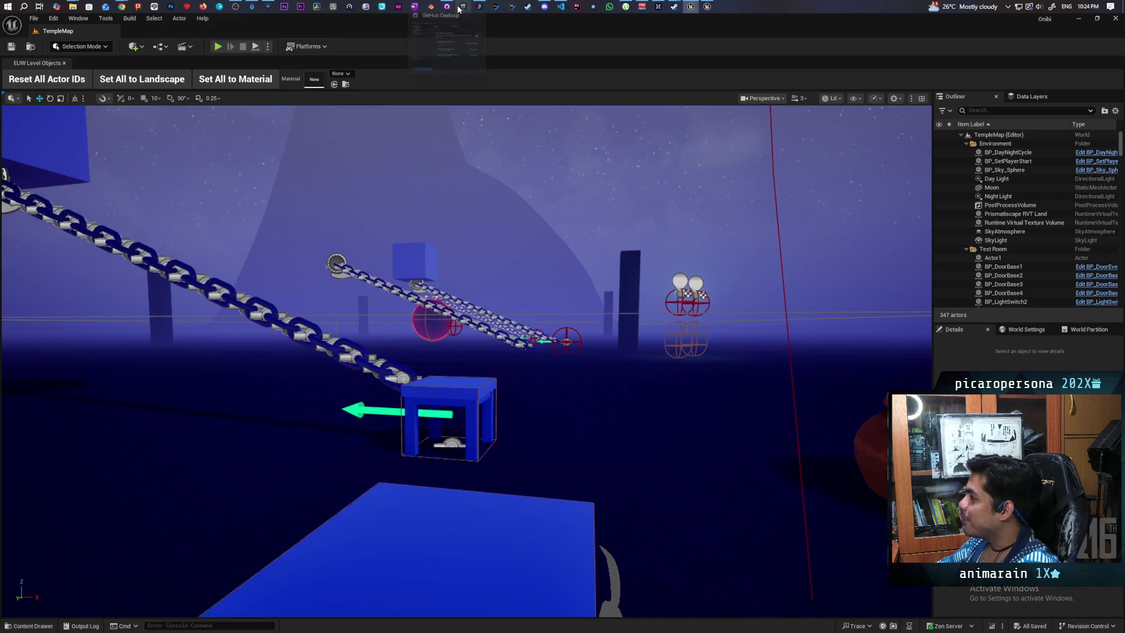
{"action": "mouse_move", "coordinate": [484, 10]}
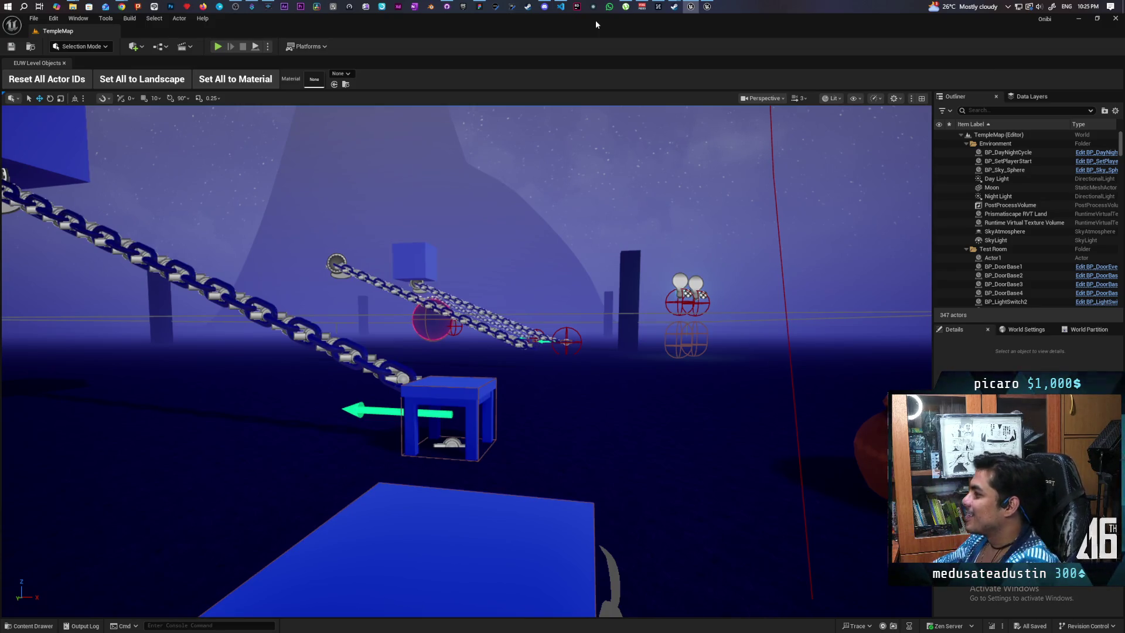
{"action": "mouse_move", "coordinate": [658, 7]}
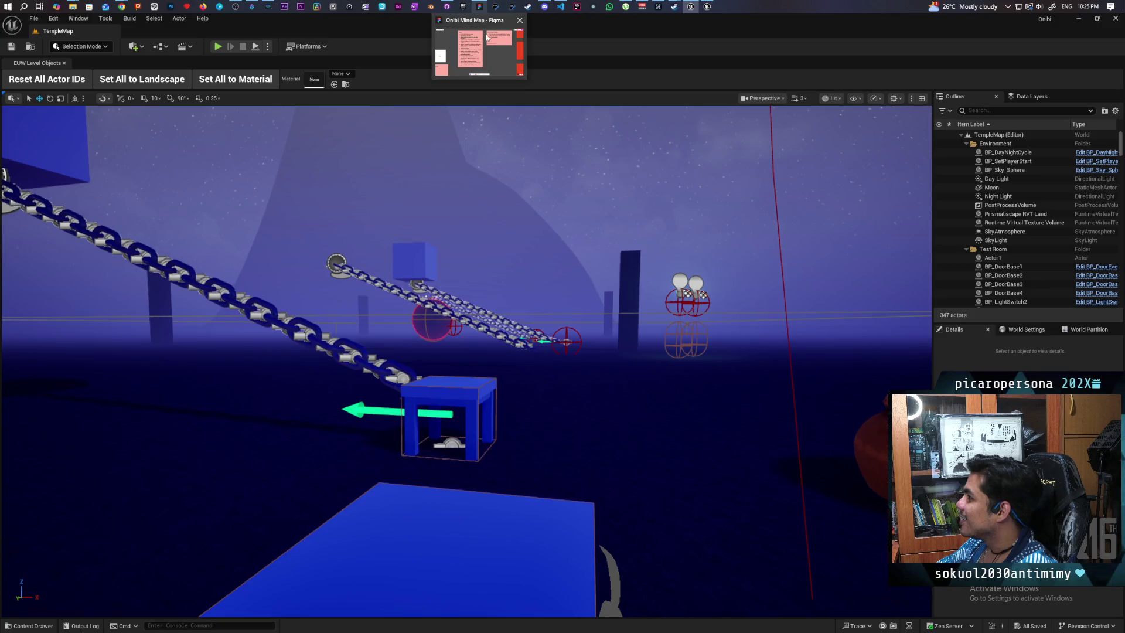
{"action": "left_click", "coordinate": [488, 39]}
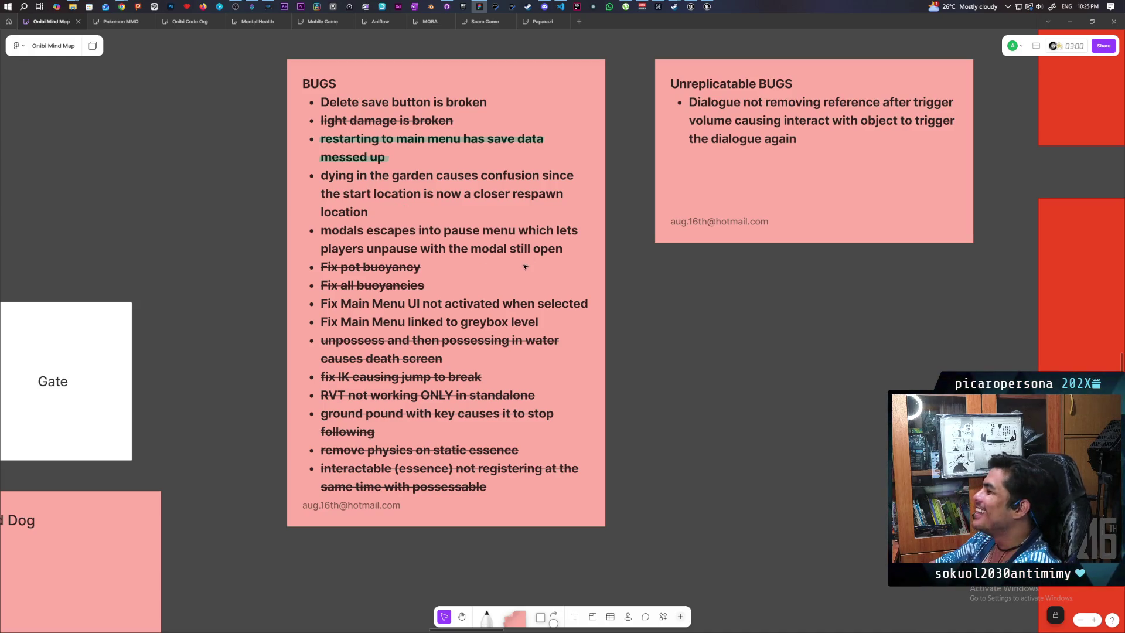
- Add a new bullet after the modal line in the BUGS note: 'breaks from indoor lights fresnel'
{"action": "left_click", "coordinate": [568, 252]}
{"action": "left_click", "coordinate": [569, 250]}
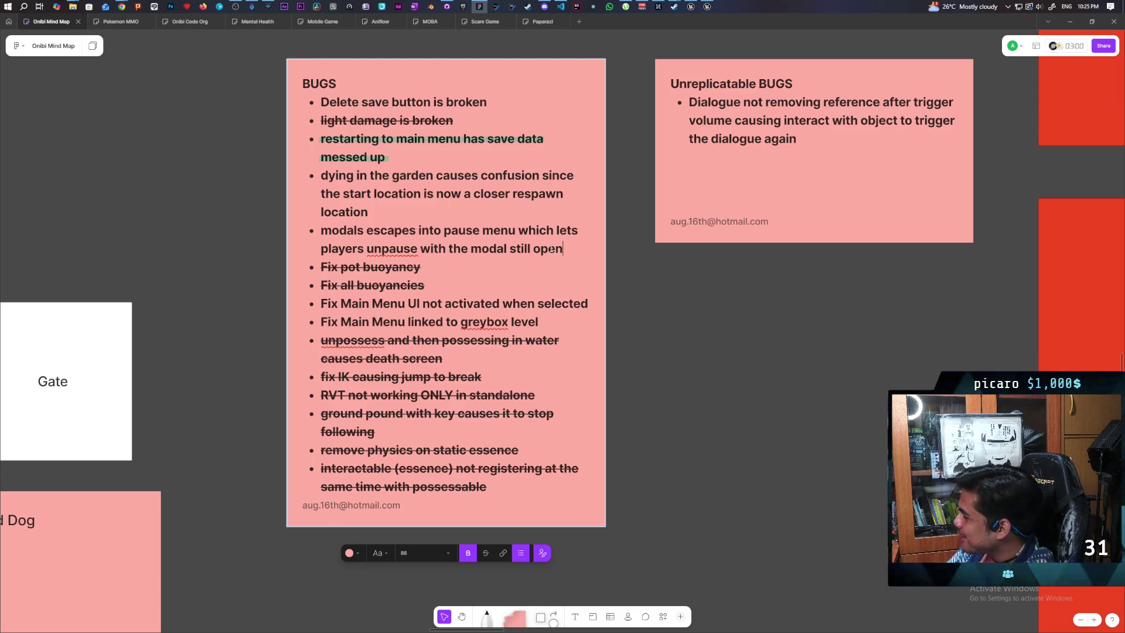
{"action": "key", "text": "Return"}
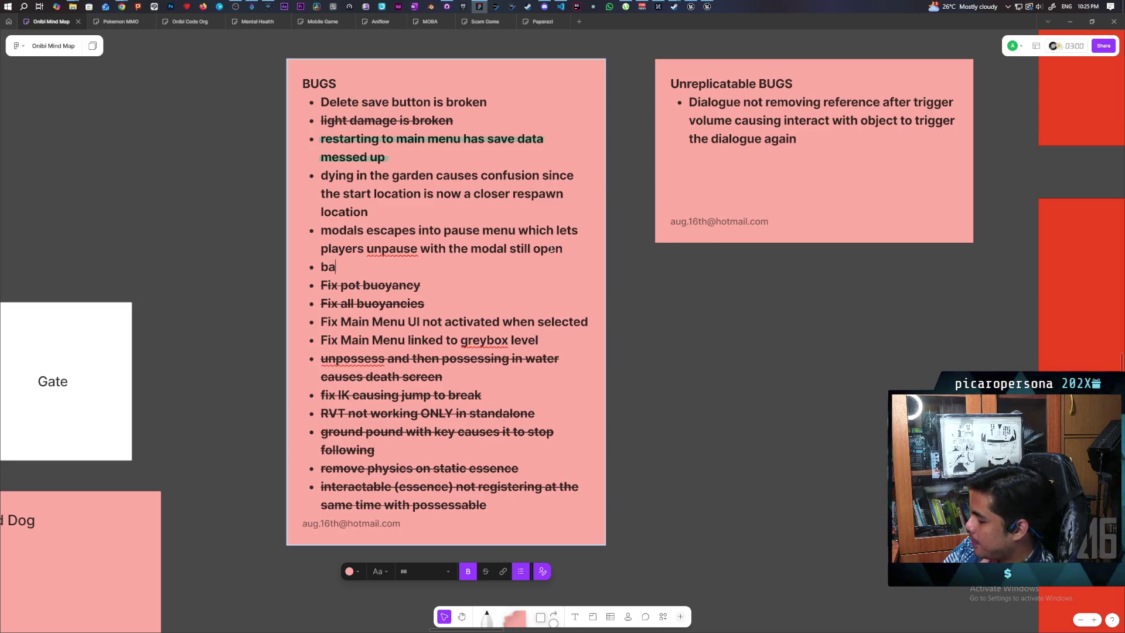
{"action": "type", "text": "bag bottle light"}
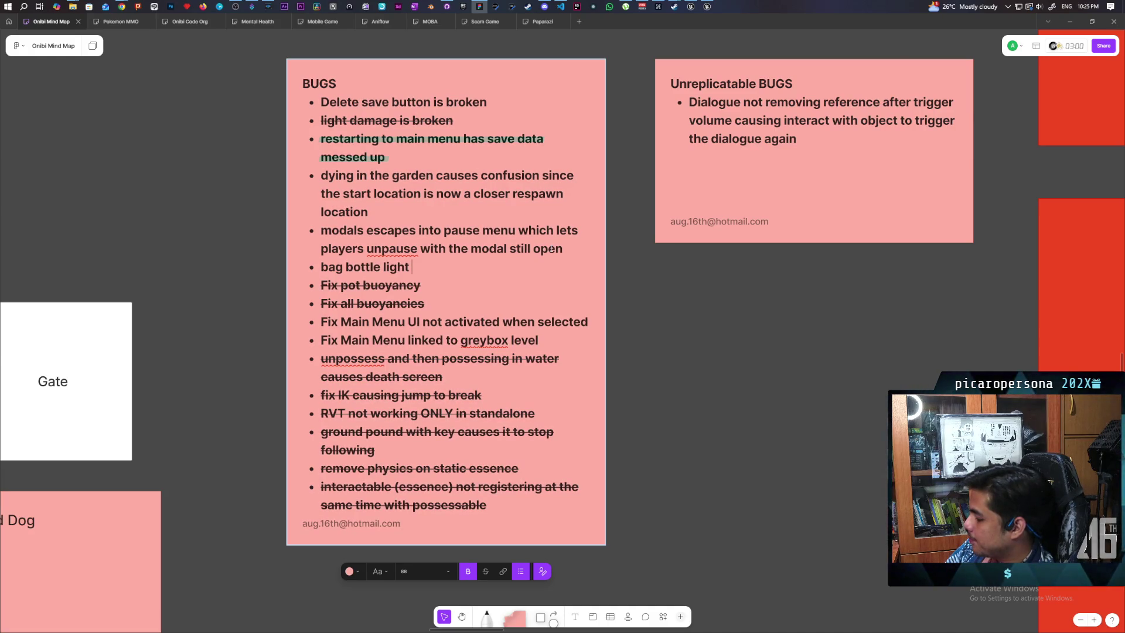
{"action": "type", "text": "breaks "}
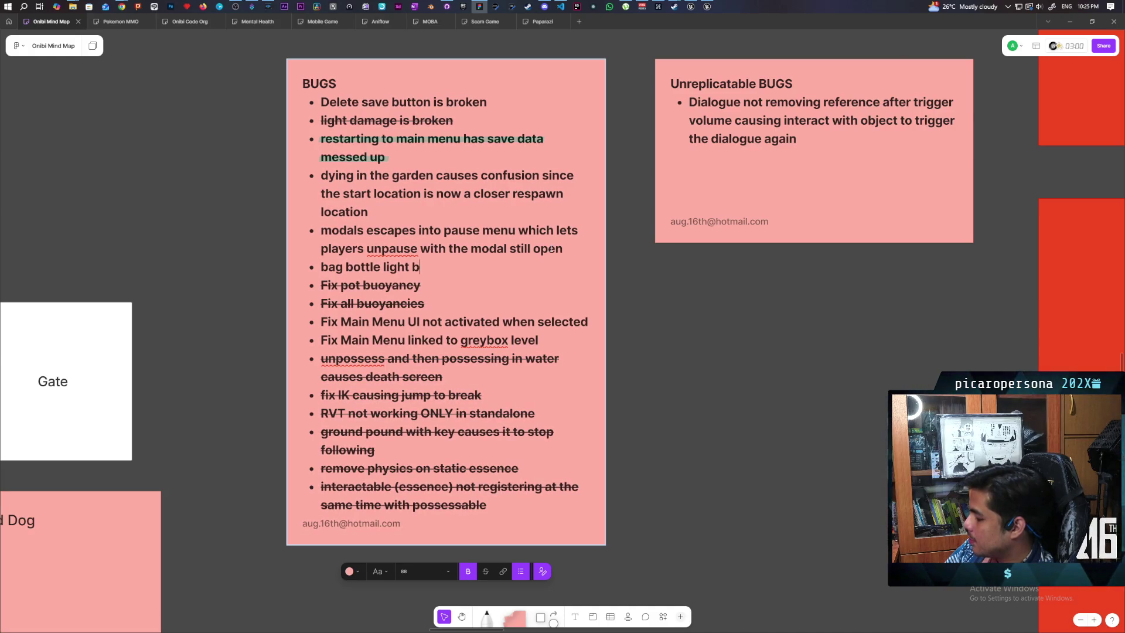
{"action": "type", "text": "from fre"}
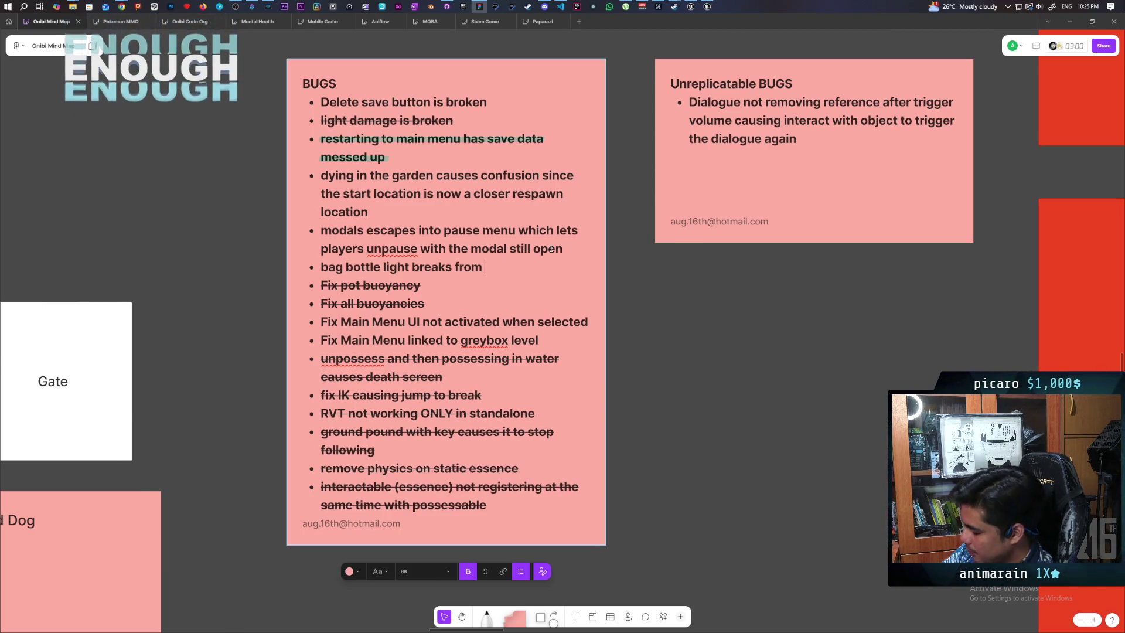
{"action": "type", "text": "snel function"}
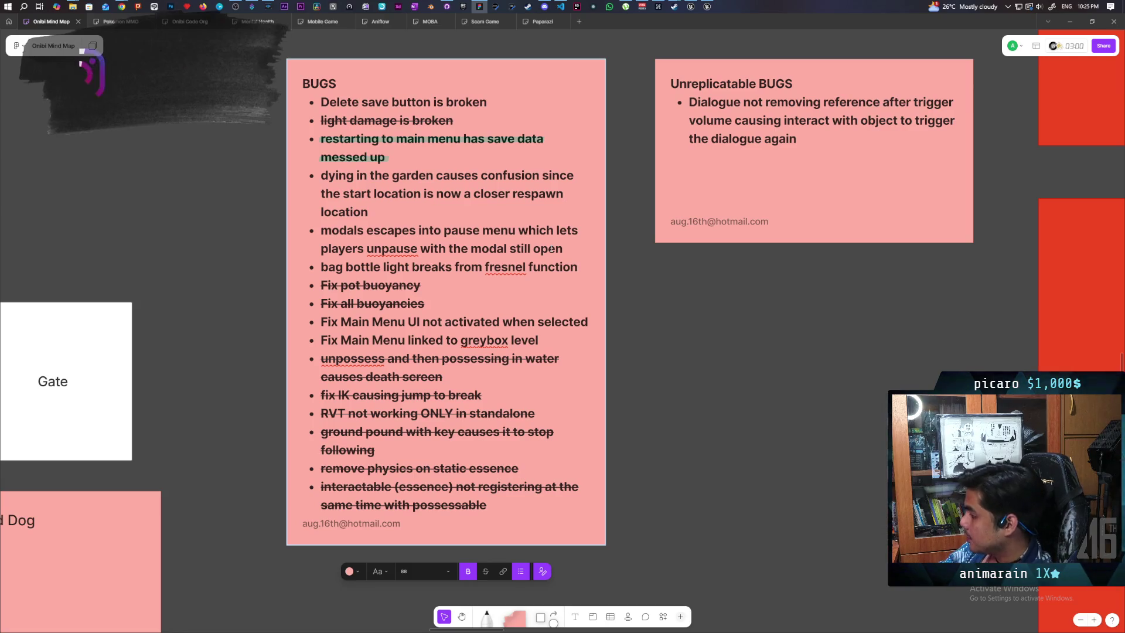
{"action": "left_click", "coordinate": [486, 267]}
{"action": "type", "text": "indo"}
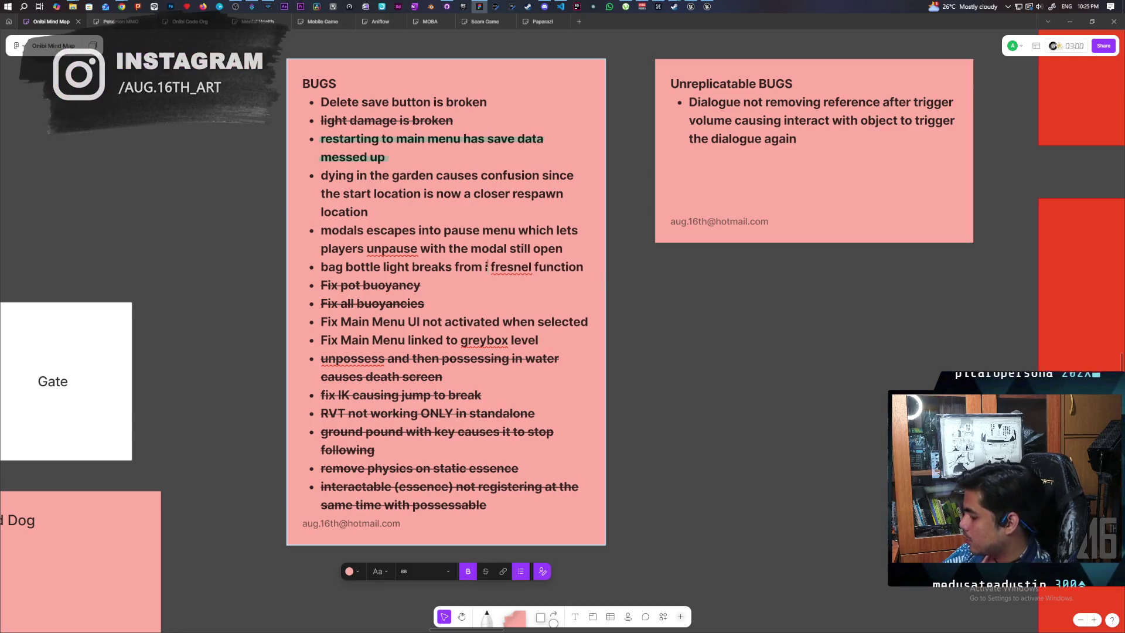
{"action": "type", "text": "or "}
{"action": "type", "text": "lights"}
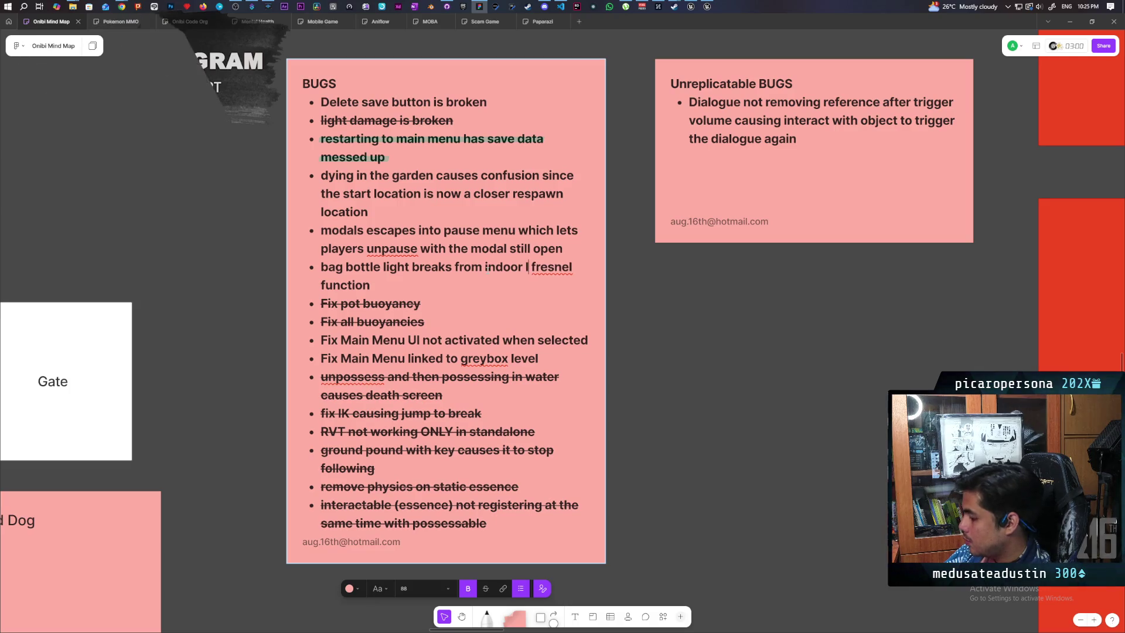
{"action": "left_click", "coordinate": [680, 316]}
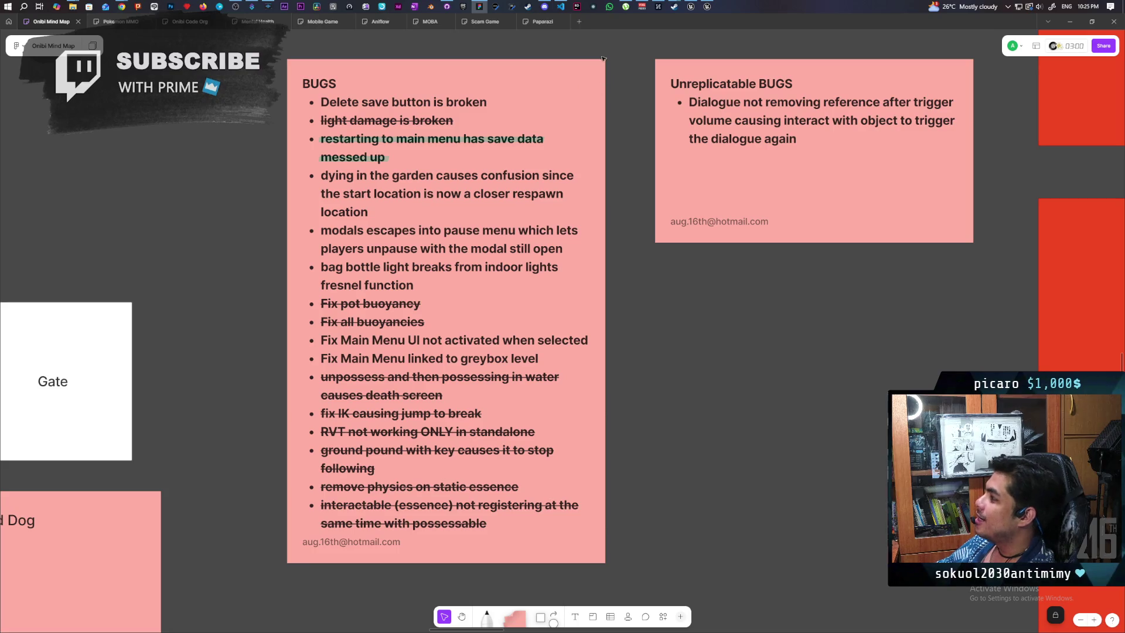
{"action": "mouse_move", "coordinate": [704, 6]}
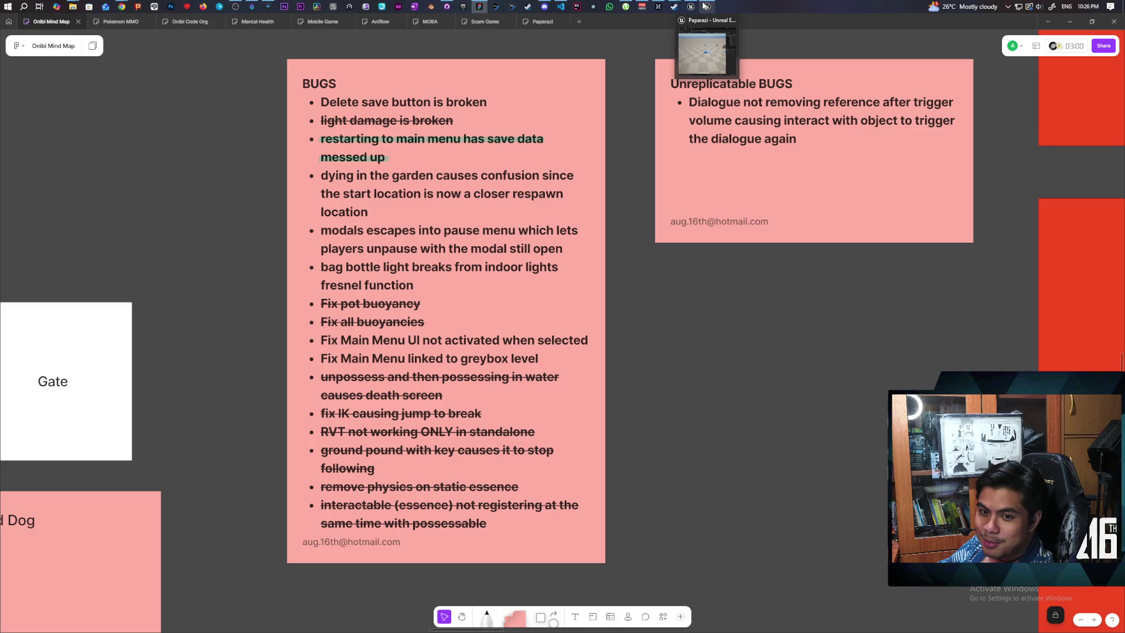
- Bring up the Paparazi test level, orbit in on the cube and sphere props, then switch to Discord
{"action": "left_click", "coordinate": [702, 52]}
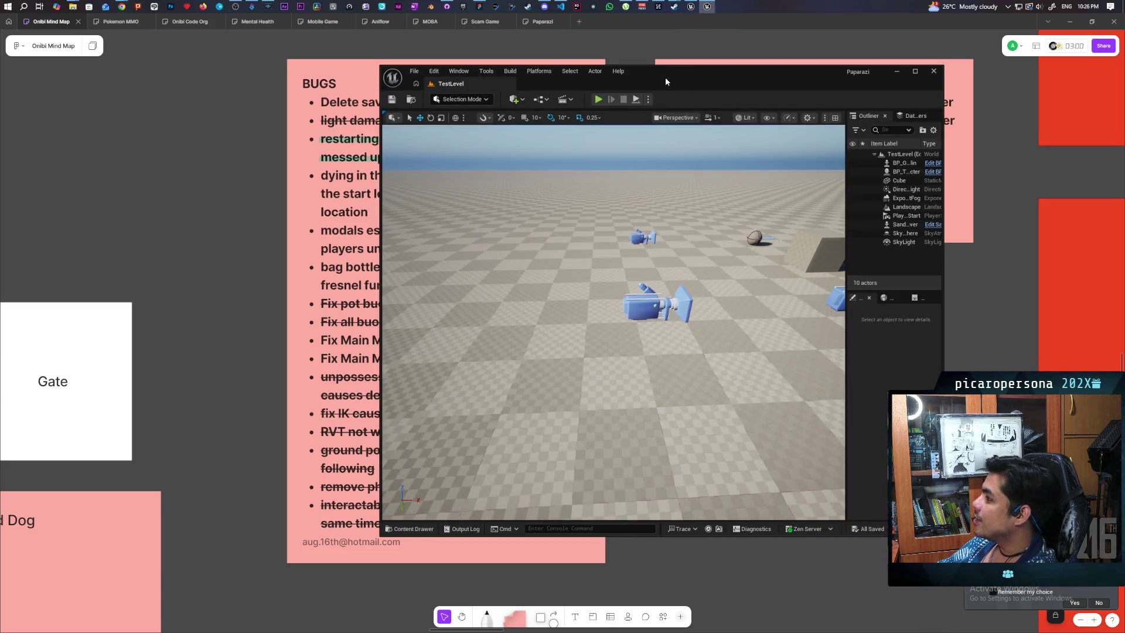
{"action": "mouse_move", "coordinate": [616, 305]}
{"action": "left_mouse_down"}
{"action": "mouse_move", "coordinate": [703, 275]}
{"action": "mouse_move", "coordinate": [680, 205]}
{"action": "mouse_move", "coordinate": [620, 169]}
{"action": "left_mouse_up"}
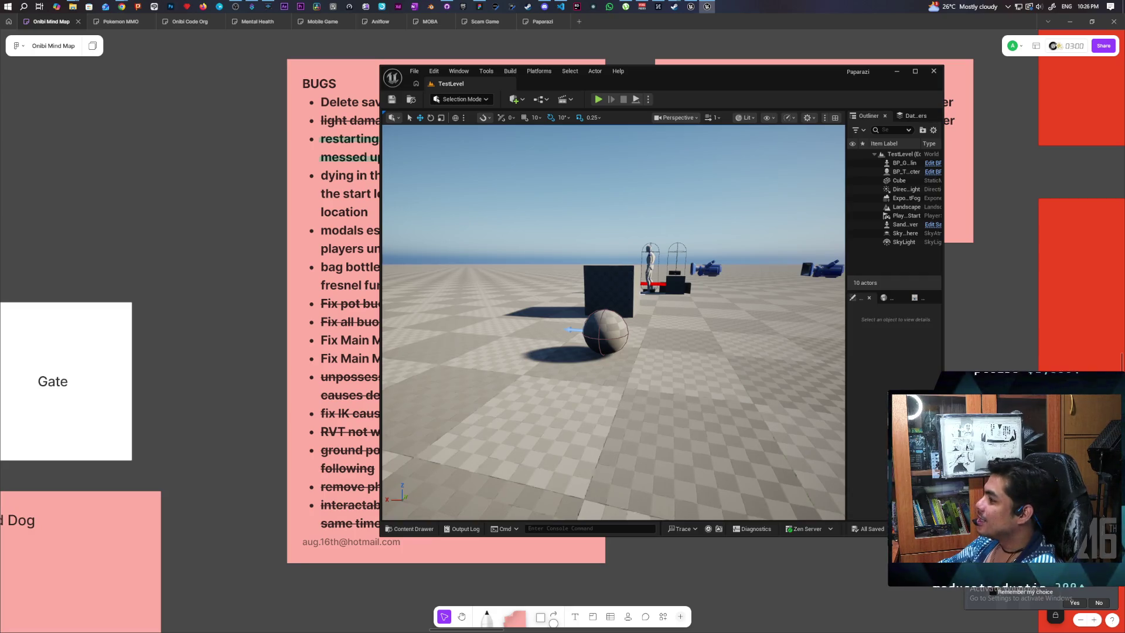
{"action": "mouse_move", "coordinate": [613, 323]}
{"action": "left_mouse_down"}
{"action": "mouse_move", "coordinate": [668, 313]}
{"action": "mouse_move", "coordinate": [669, 302]}
{"action": "mouse_move", "coordinate": [671, 328]}
{"action": "mouse_move", "coordinate": [673, 306]}
{"action": "left_mouse_up"}
{"action": "left_click_drag", "start_coordinate": [615, 369], "coordinate": [615, 369]}
{"action": "left_click", "coordinate": [545, 6]}
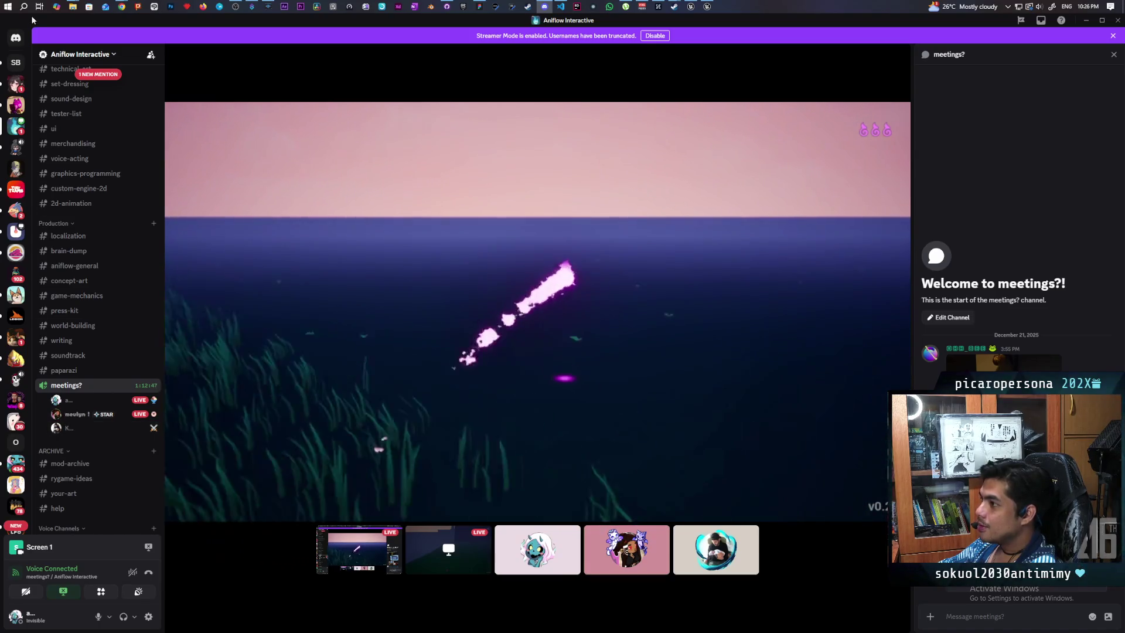
- Open a friend's direct messages from Home and send 'hello sir' then 'u there'
{"action": "left_click", "coordinate": [16, 37]}
{"action": "left_click", "coordinate": [94, 245]}
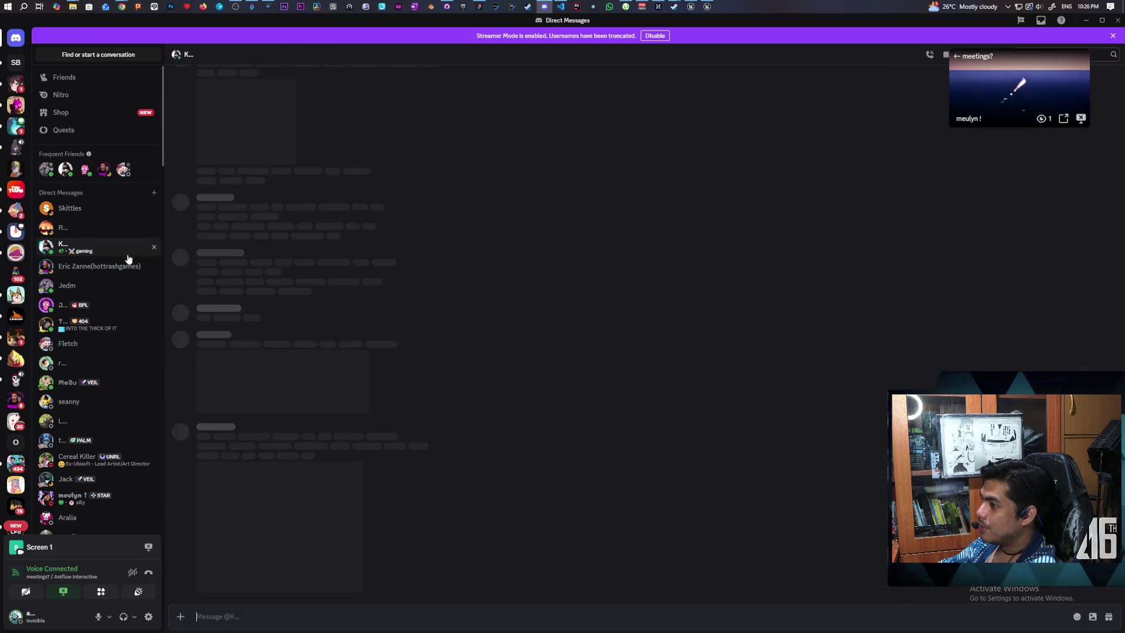
{"action": "type", "text": "he"}
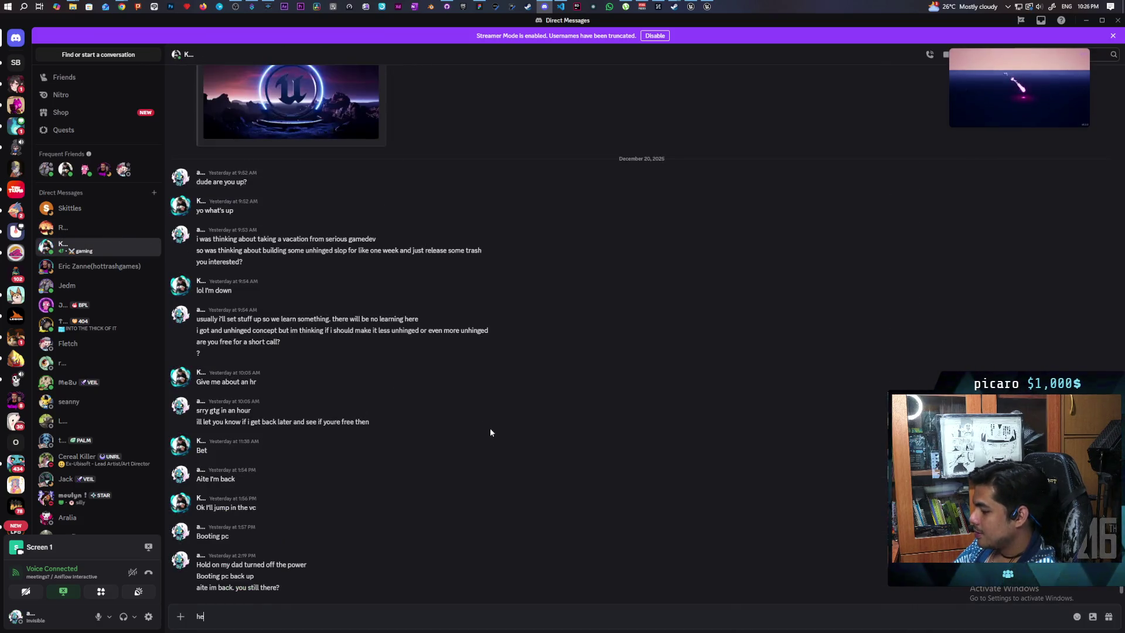
{"action": "type", "text": "llo sir"}
{"action": "key", "text": "Return"}
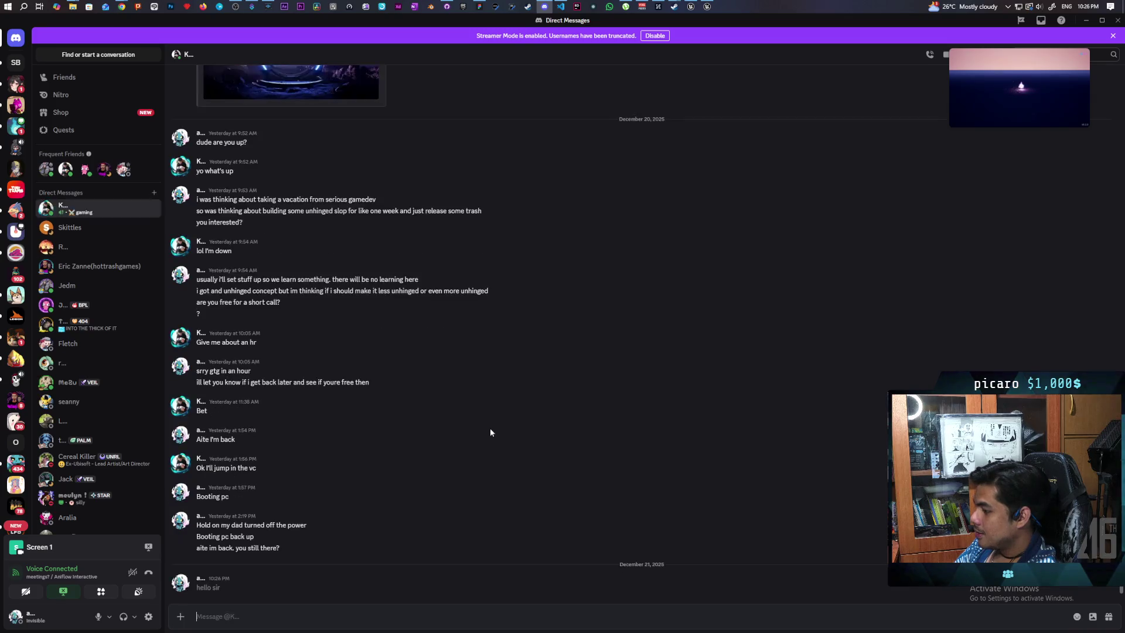
{"action": "type", "text": "u there"}
{"action": "key", "text": "Return"}
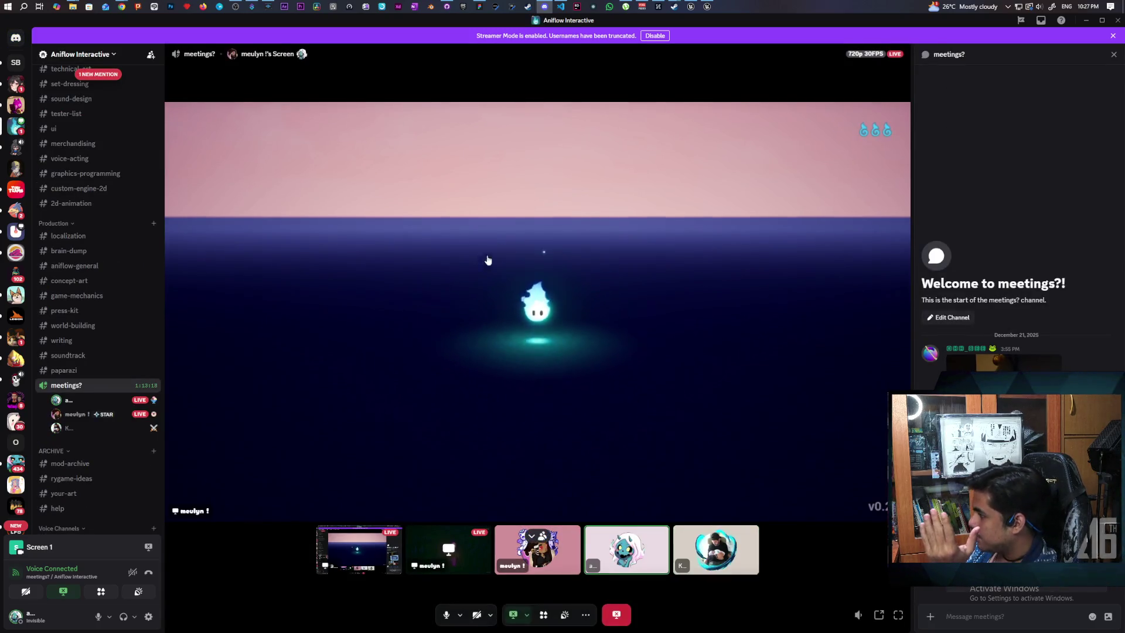
- Switch from TempleMap to the Paparazi TestLevel and move the view close to its cube and sphere
{"action": "left_click", "coordinate": [707, 7]}
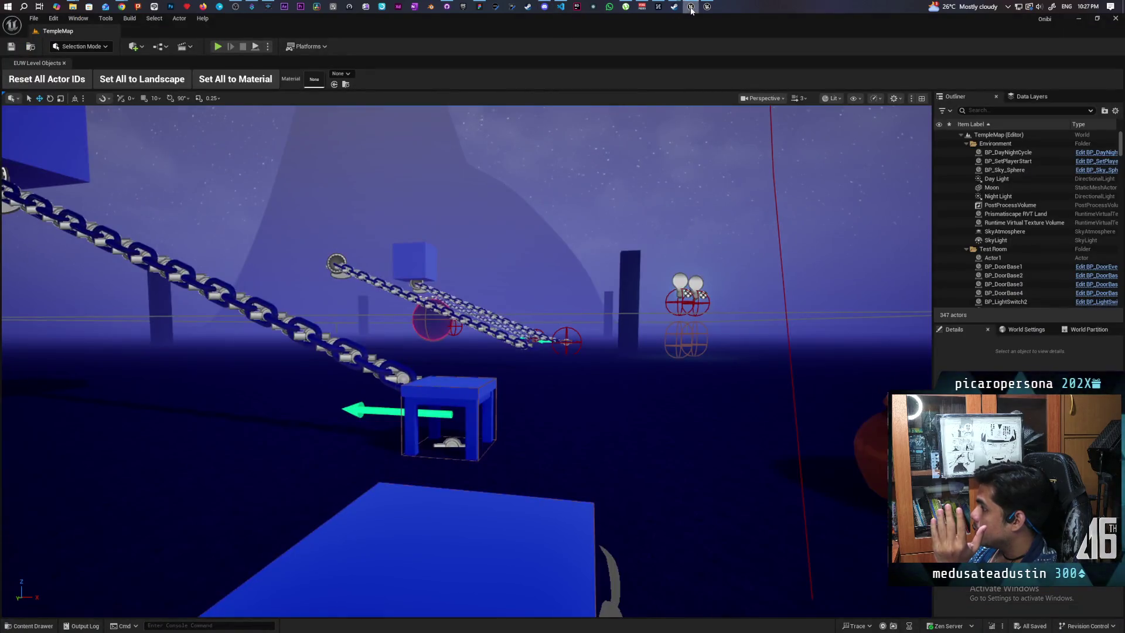
{"action": "left_click", "coordinate": [691, 6]}
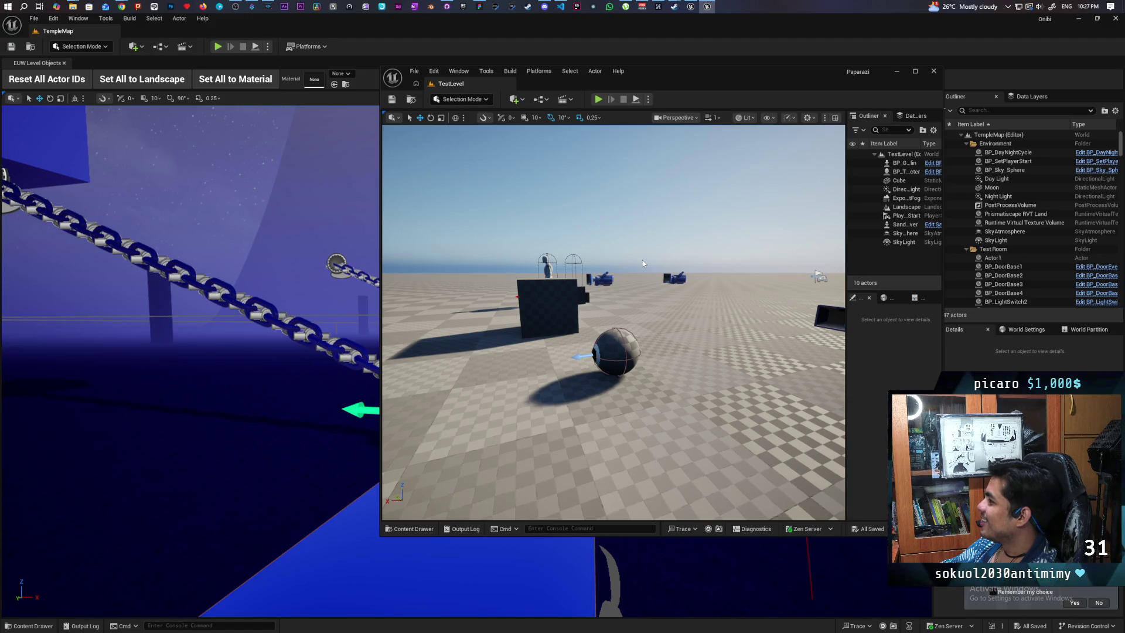
{"action": "mouse_move", "coordinate": [566, 372]}
{"action": "left_mouse_down"}
{"action": "mouse_move", "coordinate": [567, 340]}
{"action": "mouse_move", "coordinate": [545, 387]}
{"action": "mouse_move", "coordinate": [560, 379]}
{"action": "left_mouse_up"}
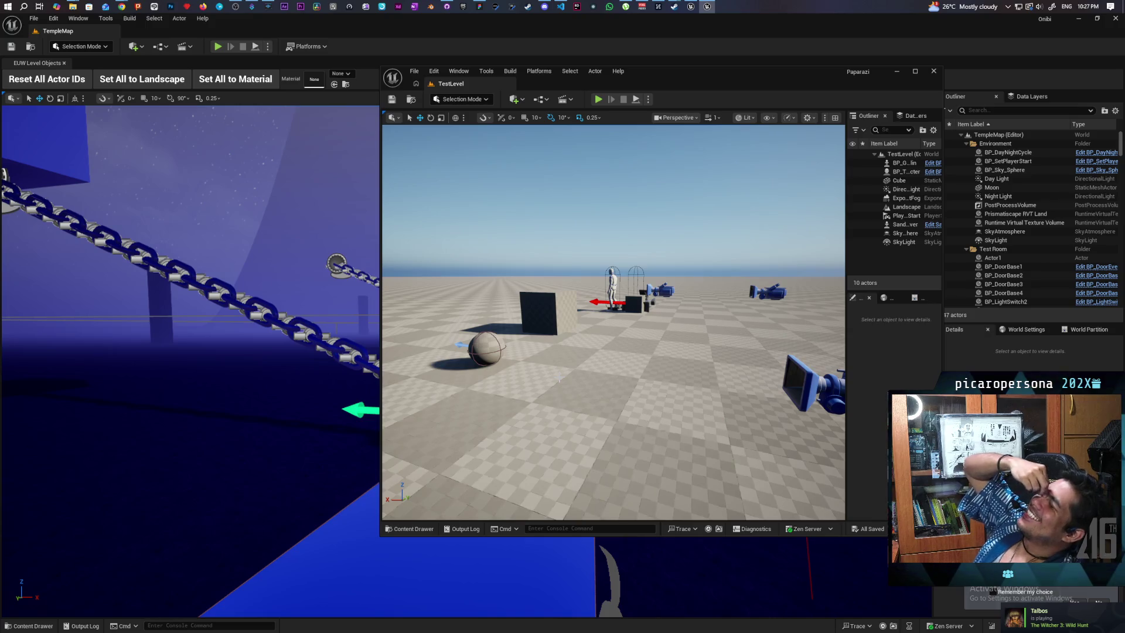
{"action": "mouse_move", "coordinate": [586, 381]}
{"action": "left_mouse_down"}
{"action": "mouse_move", "coordinate": [574, 328]}
{"action": "mouse_move", "coordinate": [551, 334]}
{"action": "mouse_move", "coordinate": [546, 350]}
{"action": "left_mouse_up"}
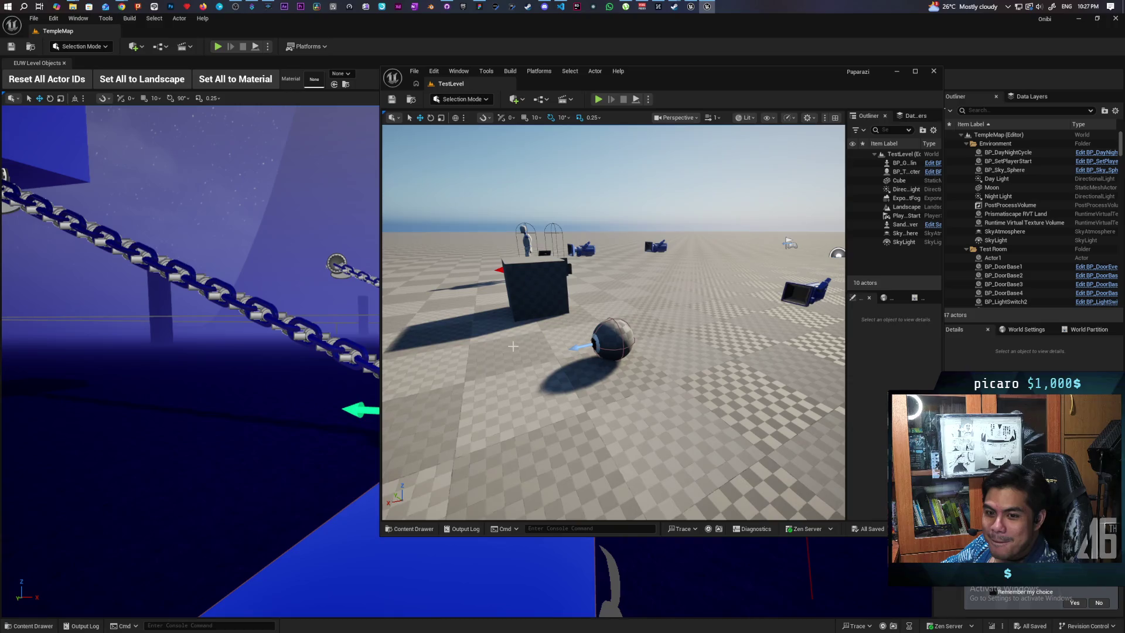
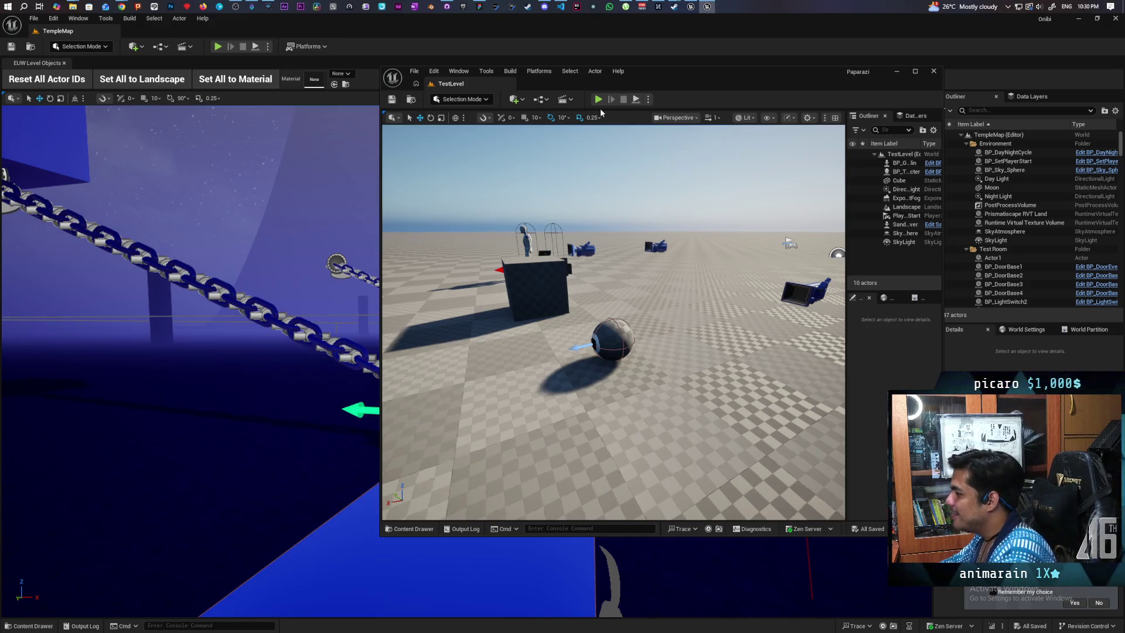
- Fly the viewport around the eye sphere, then shift the TestLevel editor window up and left
{"action": "scroll", "coordinate": [563, 370], "scroll_direction": "up", "scroll_amount": 5}
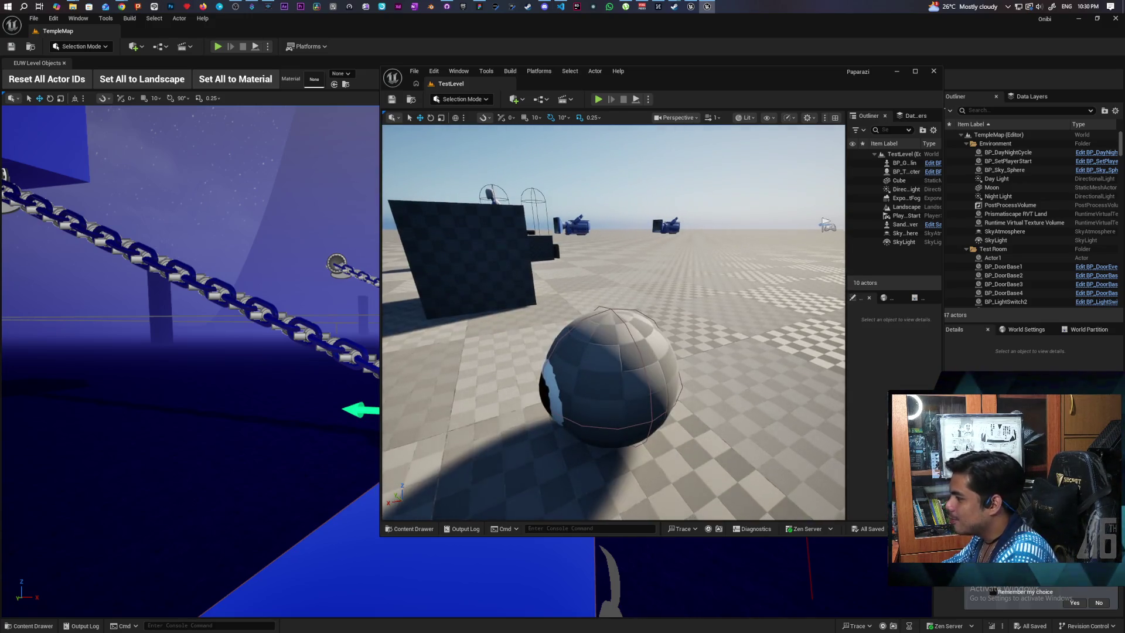
{"action": "key", "text": "d"}
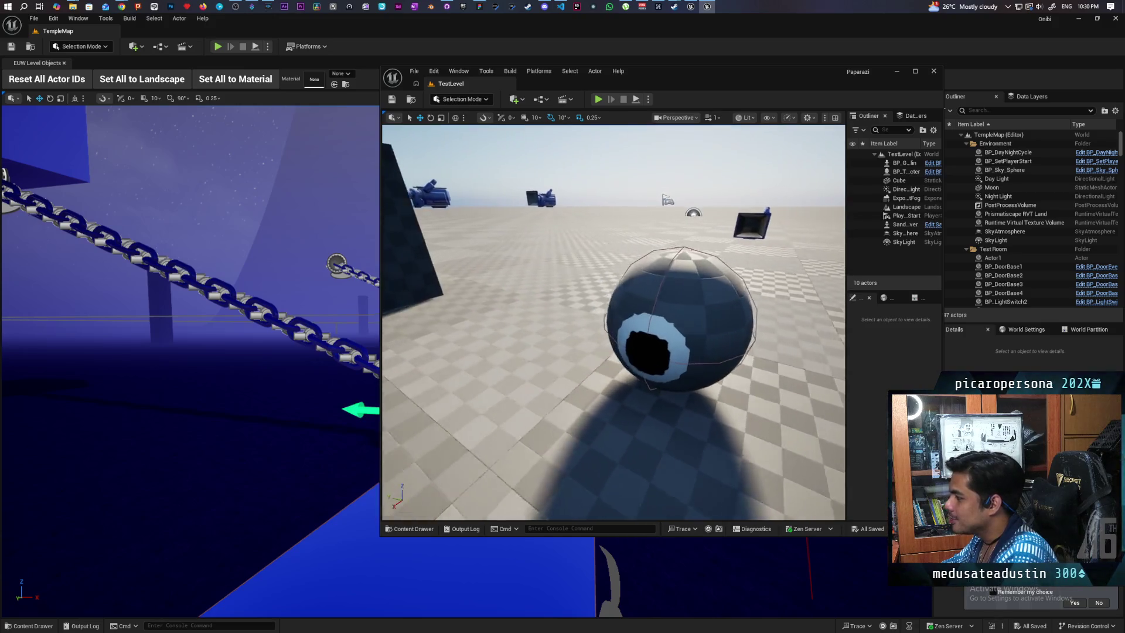
{"action": "key", "text": "w"}
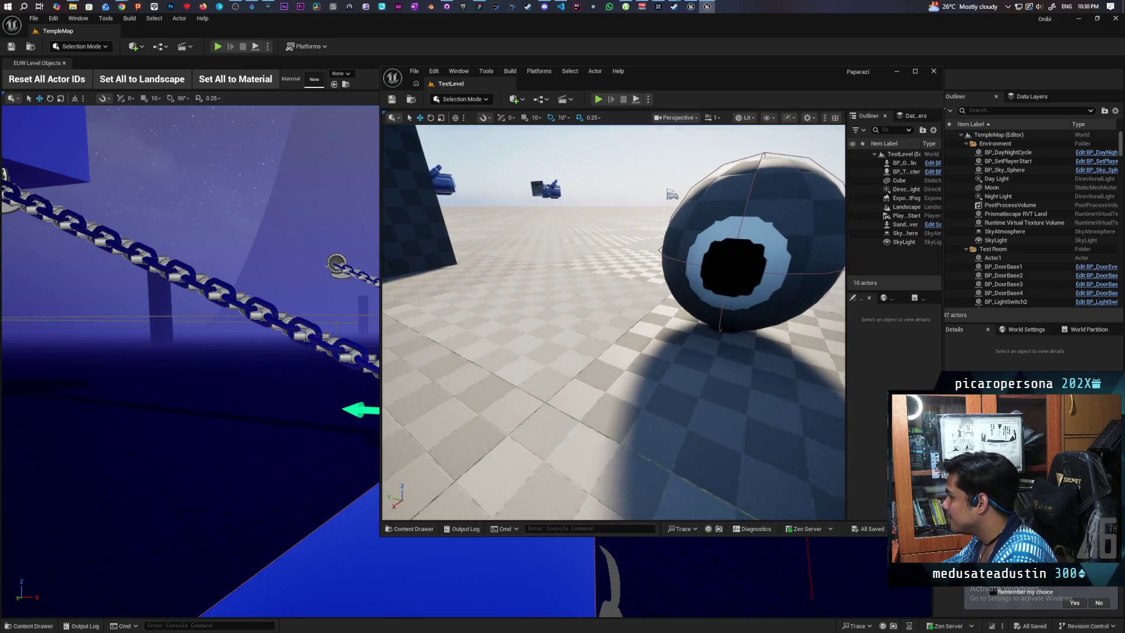
{"action": "key", "text": "f"}
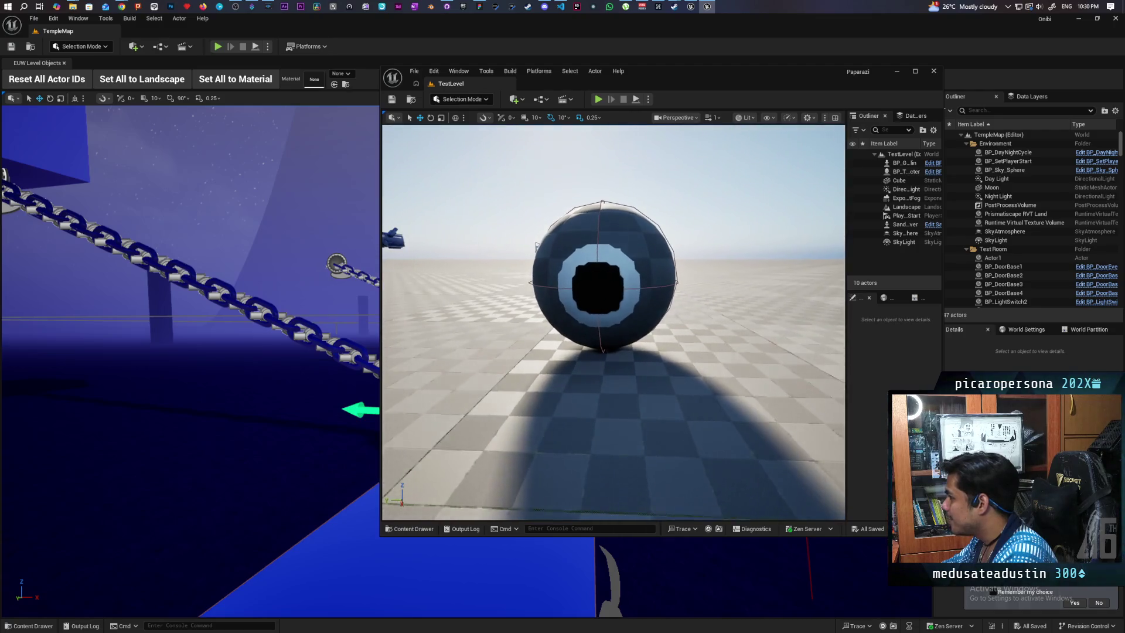
{"action": "key", "text": "s"}
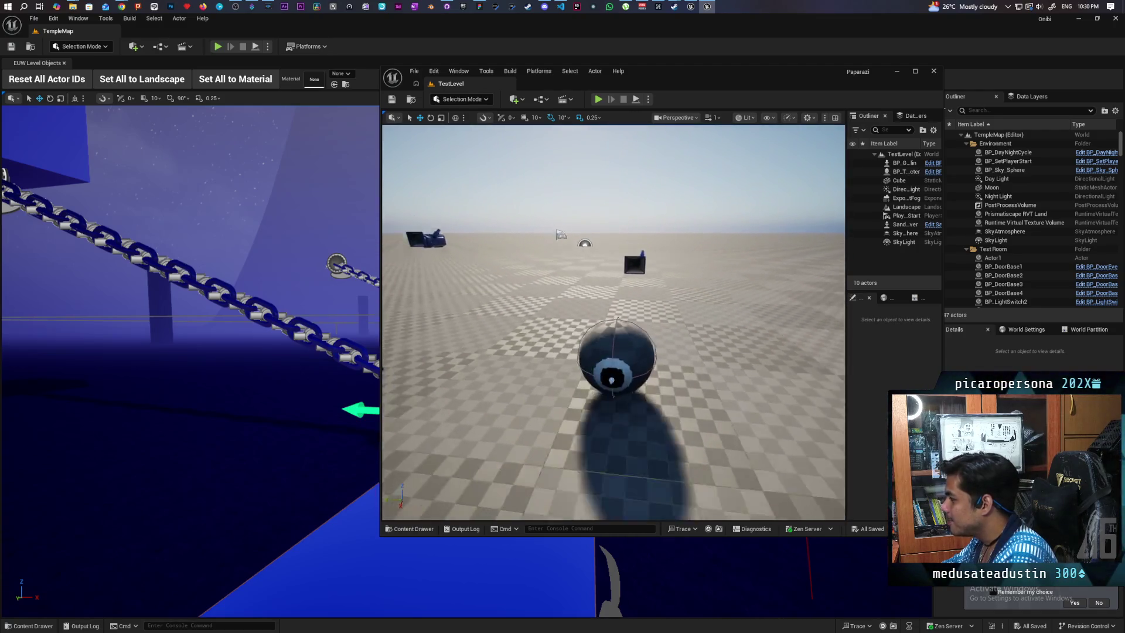
{"action": "key", "text": "a"}
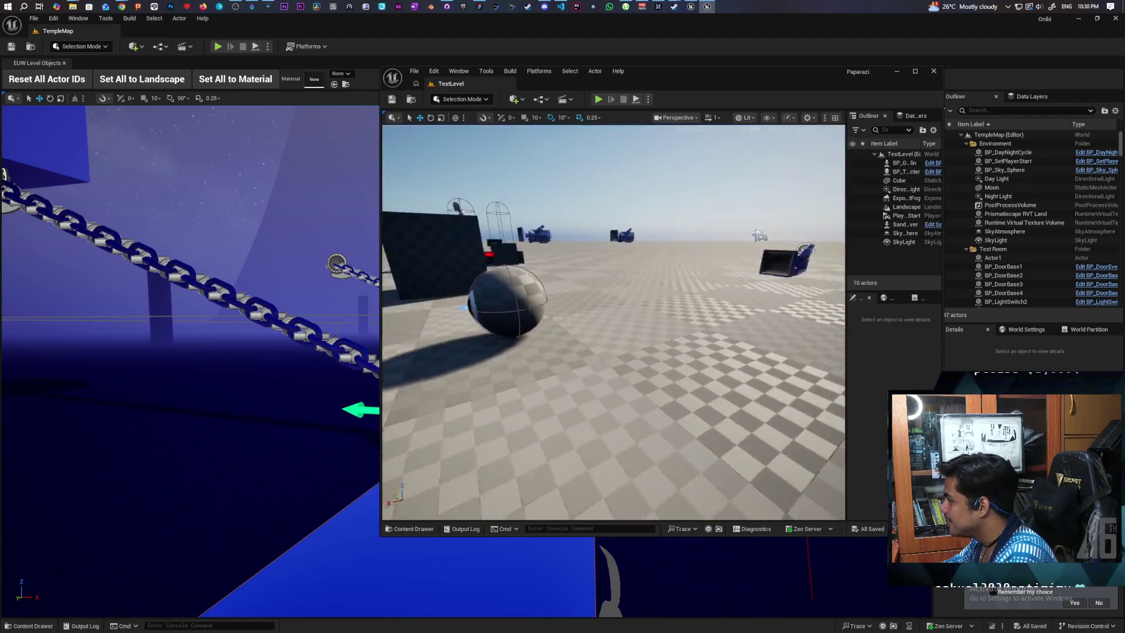
{"action": "key", "text": "s"}
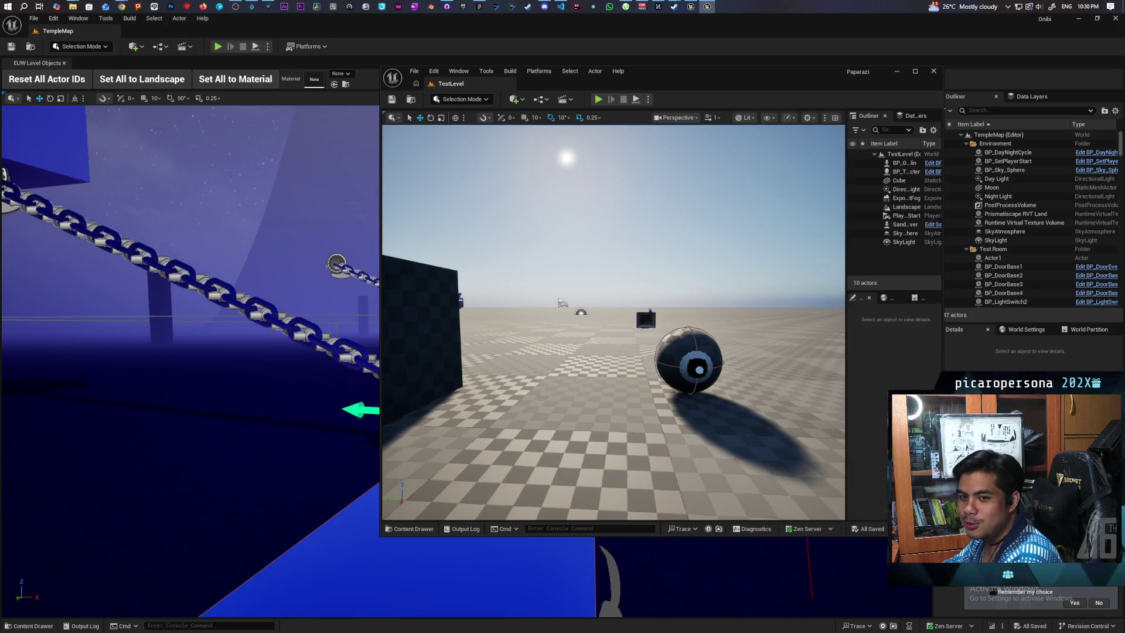
{"action": "key", "text": "s"}
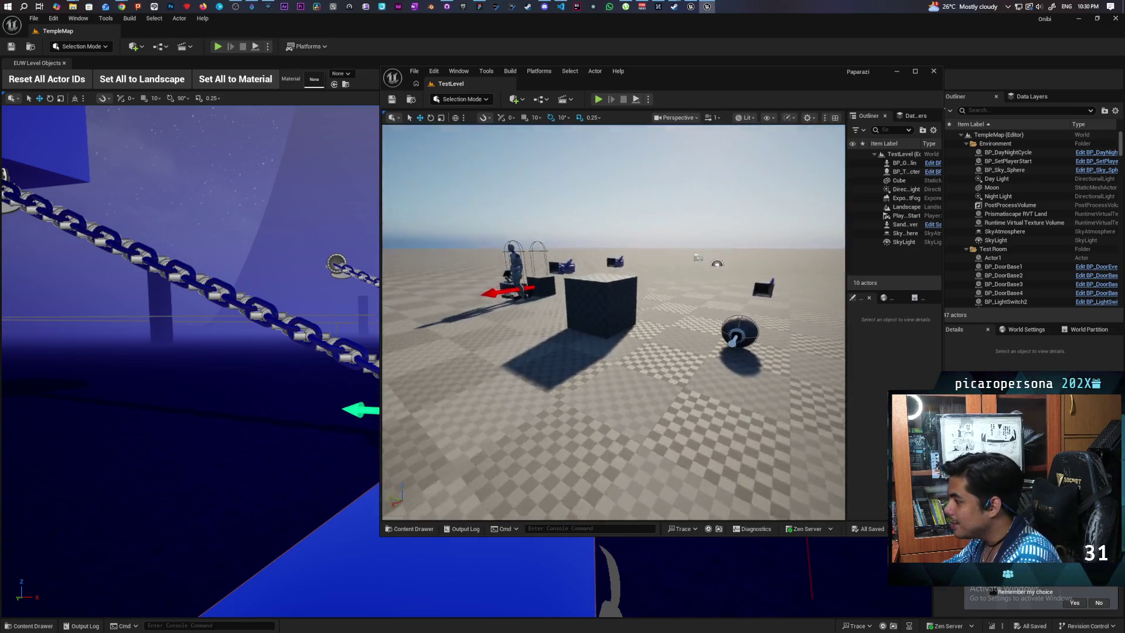
{"action": "key", "text": "w"}
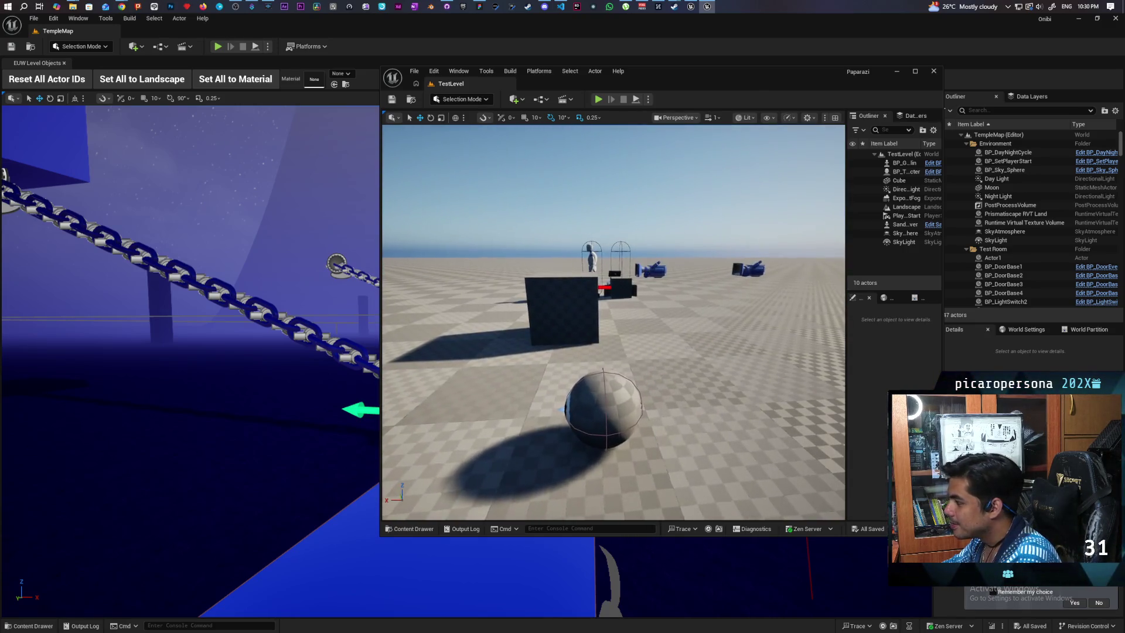
{"action": "mouse_move", "coordinate": [694, 80]}
{"action": "left_mouse_down"}
{"action": "mouse_move", "coordinate": [620, 58]}
{"action": "mouse_move", "coordinate": [613, 44]}
{"action": "left_mouse_up"}
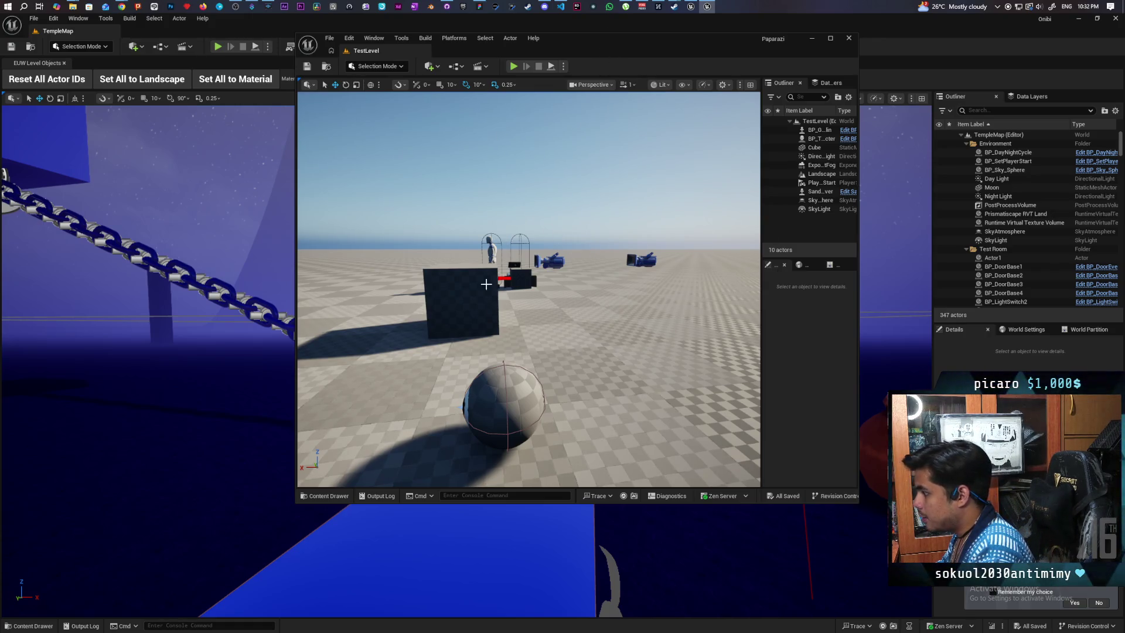
- Select BP_ThirdPersonCharacter, move the editor window right, and start a multiplayer Play session
{"action": "key", "text": "w"}
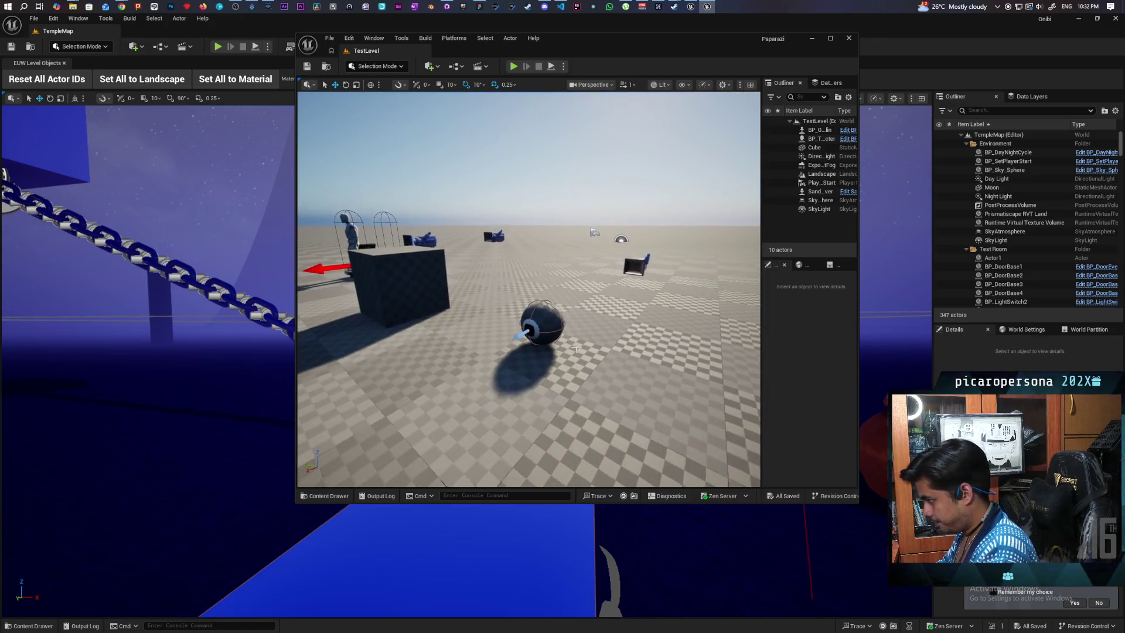
{"action": "left_click", "coordinate": [528, 312]}
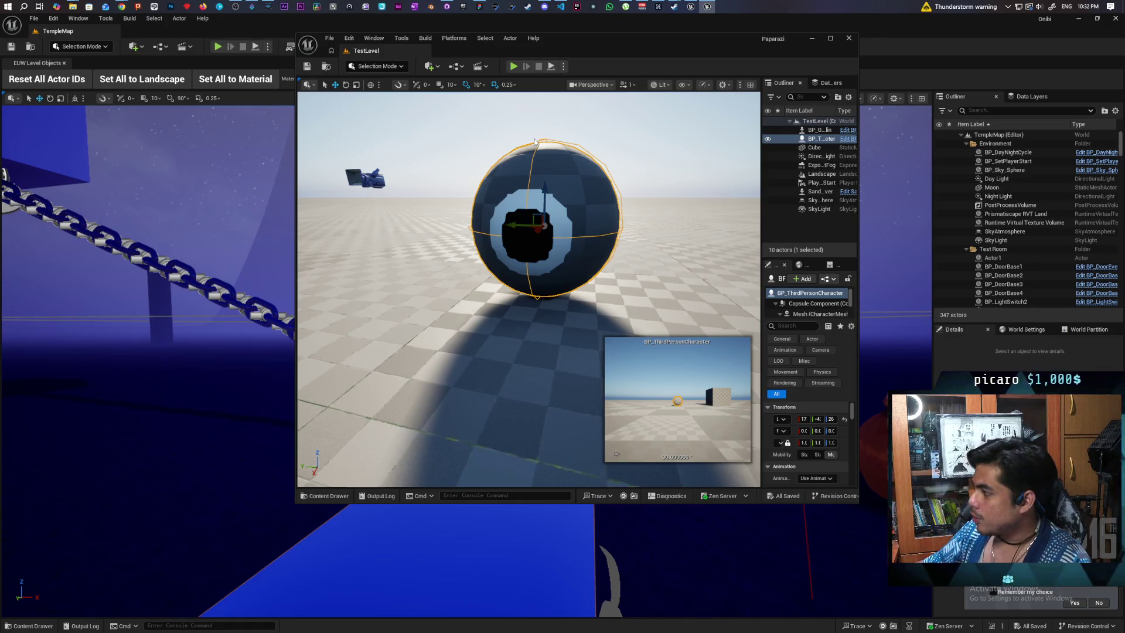
{"action": "mouse_move", "coordinate": [678, 37]}
{"action": "left_mouse_down"}
{"action": "mouse_move", "coordinate": [947, 29]}
{"action": "mouse_move", "coordinate": [900, 27]}
{"action": "left_mouse_up"}
{"action": "left_click", "coordinate": [736, 57]}
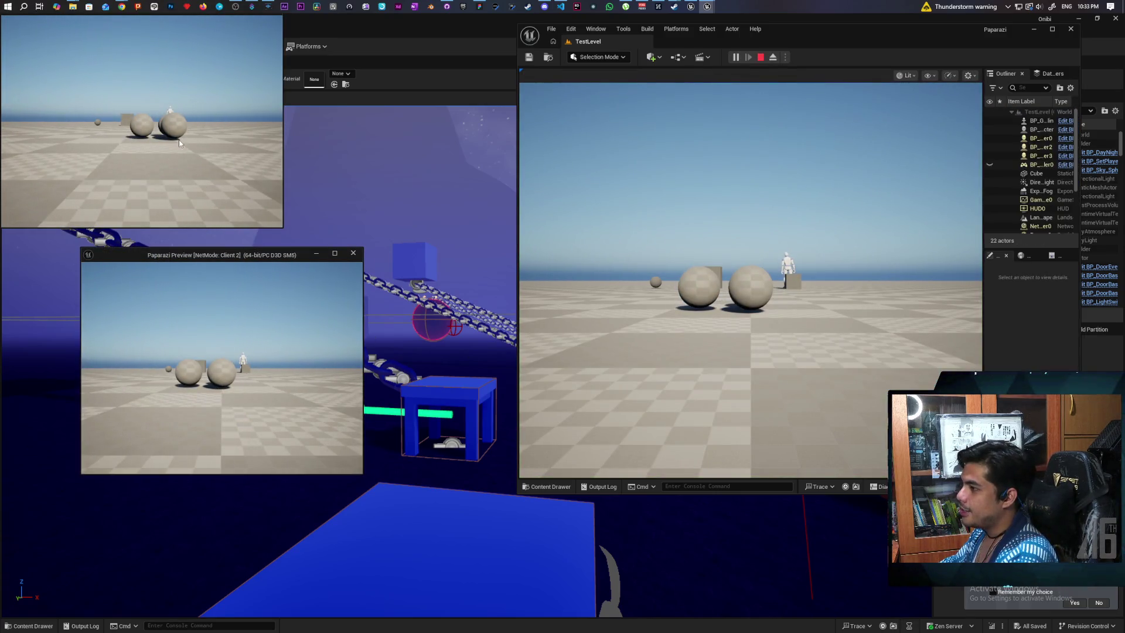
- Take control of the first client view, then the main game view, to stack the three spheres
{"action": "left_click", "coordinate": [179, 139]}
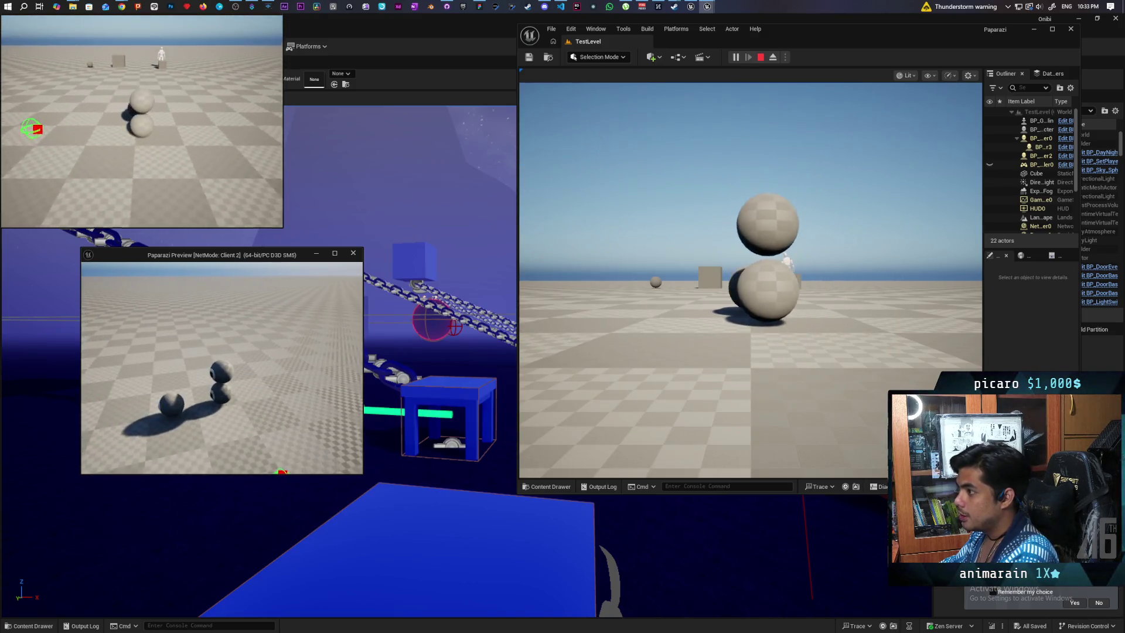
{"action": "left_click", "coordinate": [750, 281]}
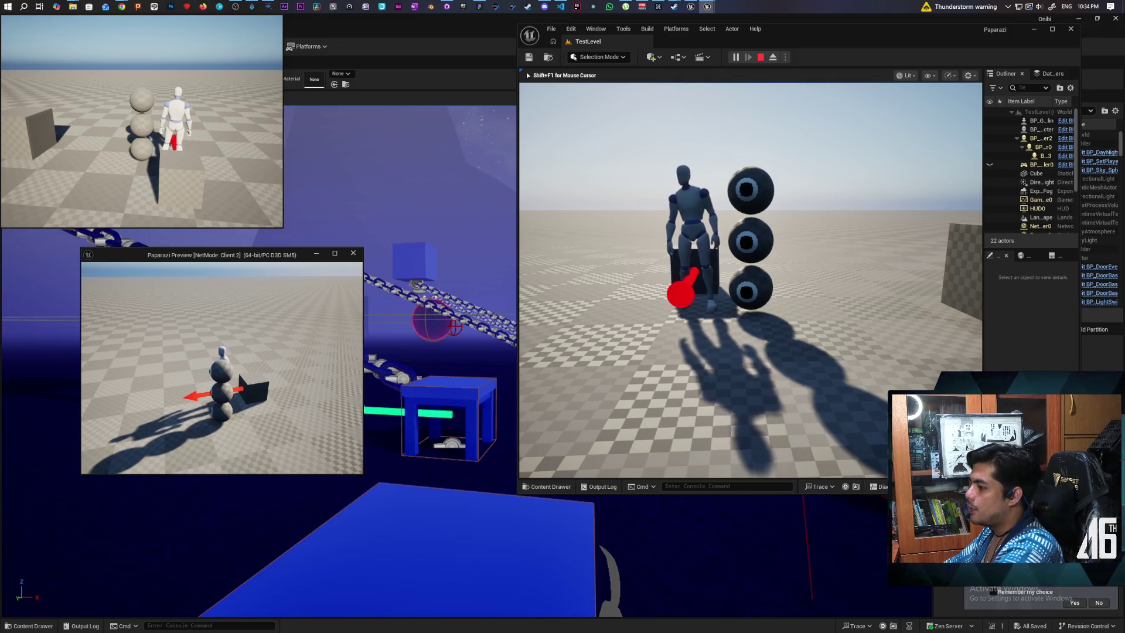
- Walk the mannequin left, turn the camera around it, and end Play-in-Editor with Escape
{"action": "key", "text": "a"}
{"action": "key", "text": "a"}
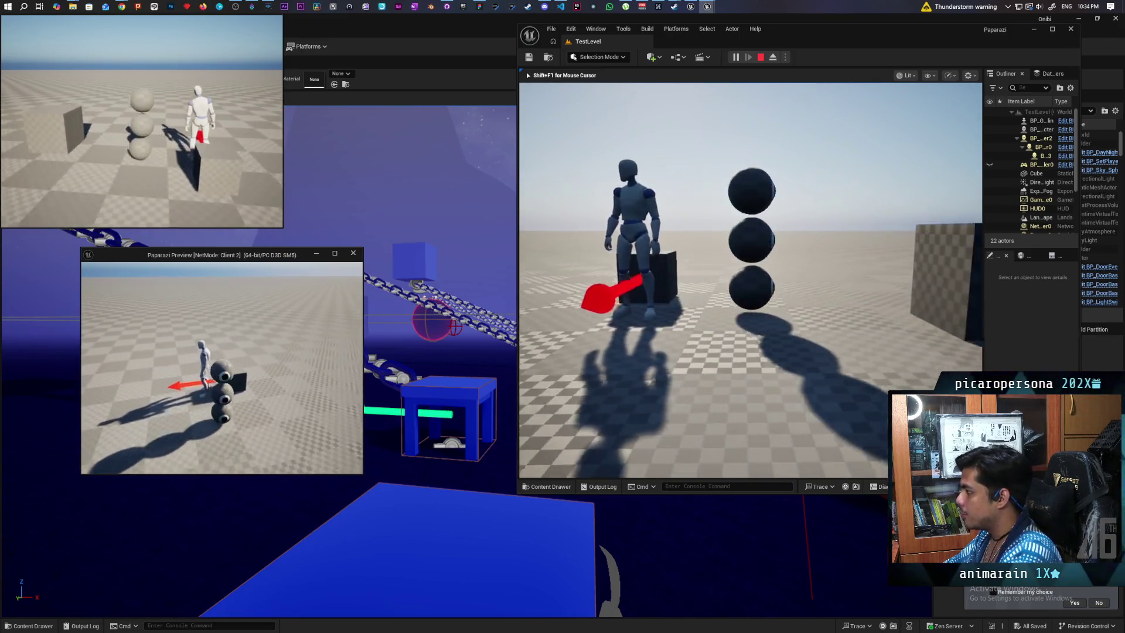
{"action": "key", "text": "a"}
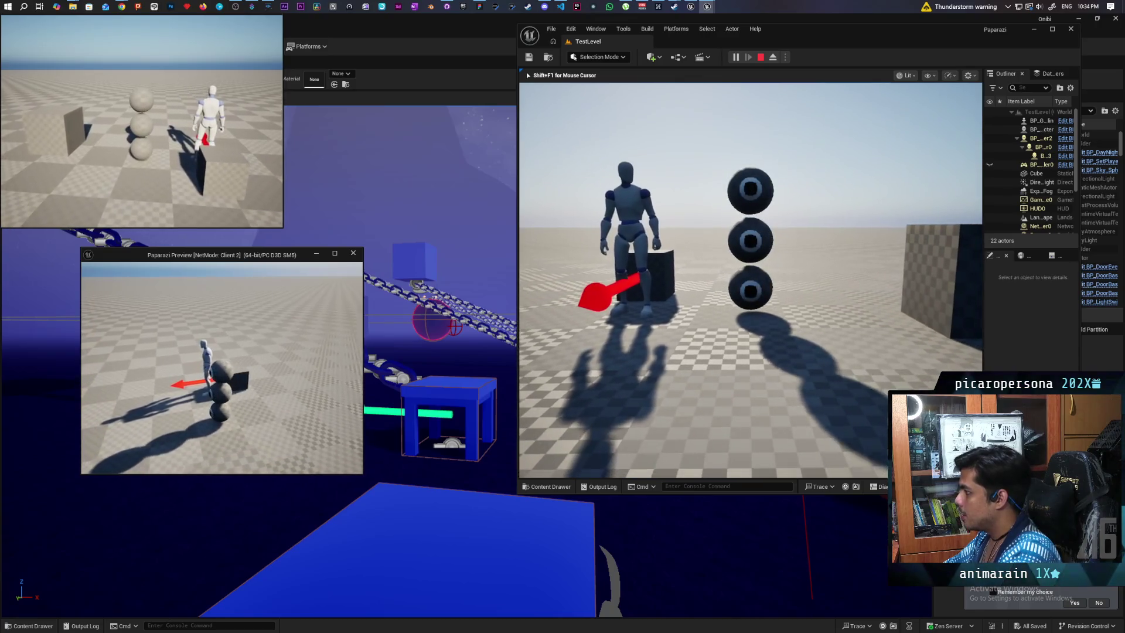
{"action": "key", "text": "Escape"}
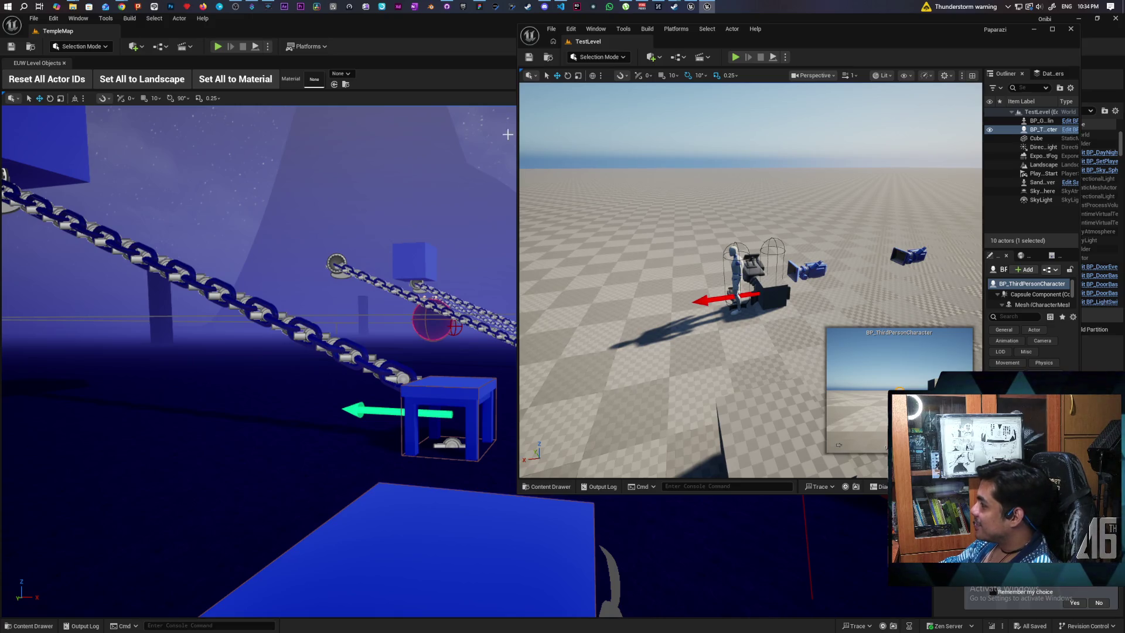
- Select SandboxCharacter_Mover and the BP_Gremlin camera prop, then launch a new multiplayer Play session
{"action": "mouse_move", "coordinate": [672, 278]}
{"action": "left_mouse_down"}
{"action": "mouse_move", "coordinate": [675, 229]}
{"action": "mouse_move", "coordinate": [665, 252]}
{"action": "mouse_move", "coordinate": [653, 230]}
{"action": "mouse_move", "coordinate": [611, 271]}
{"action": "left_mouse_up"}
{"action": "left_click_drag", "start_coordinate": [674, 252], "coordinate": [673, 252]}
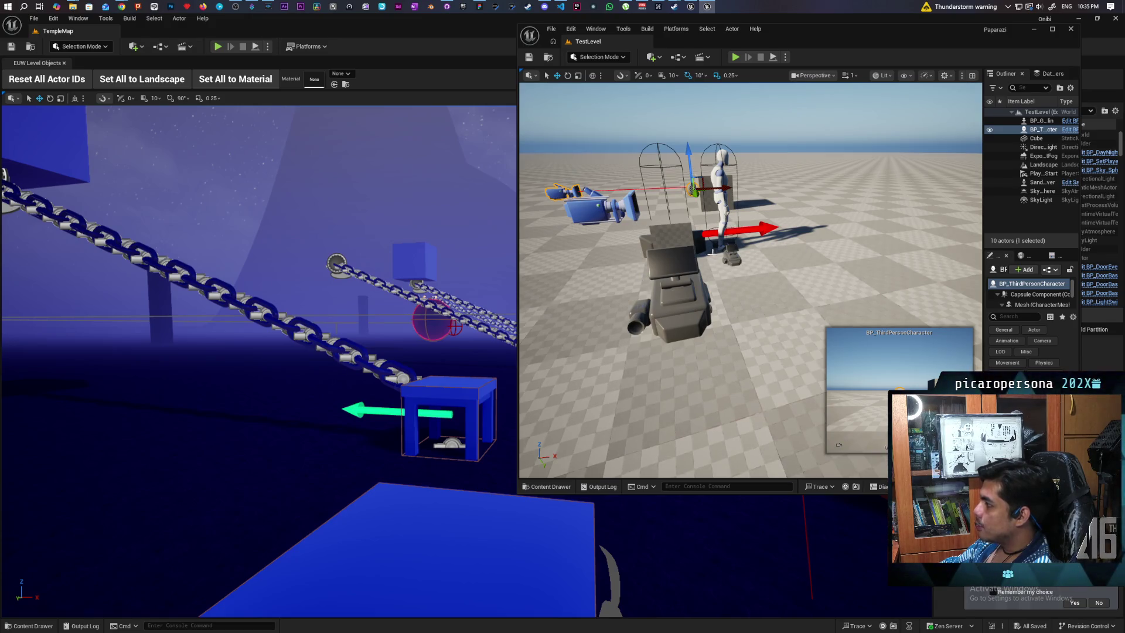
{"action": "left_click", "coordinate": [719, 194]}
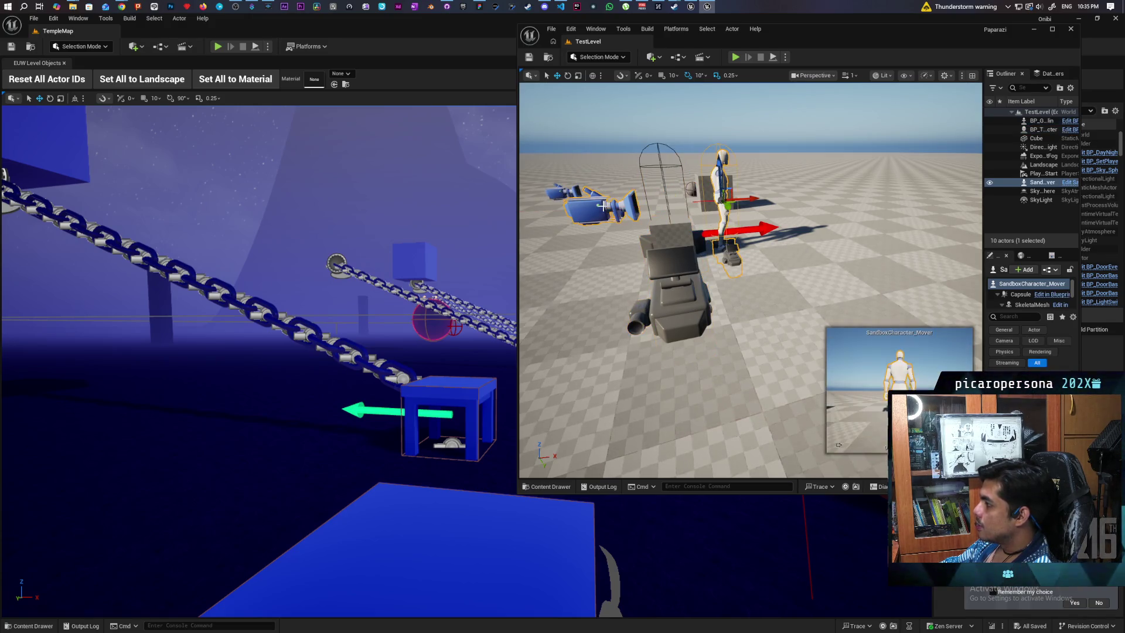
{"action": "scroll", "coordinate": [750, 281], "scroll_direction": "down", "scroll_amount": 10}
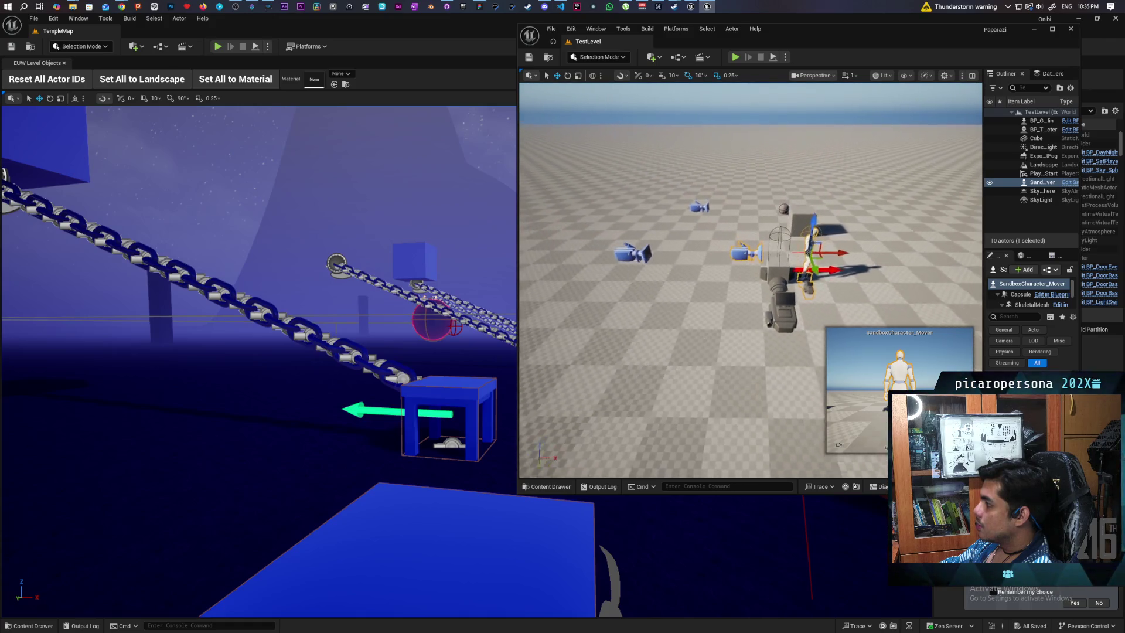
{"action": "scroll", "coordinate": [750, 281], "scroll_direction": "up", "scroll_amount": 2}
{"action": "left_click", "coordinate": [593, 256]}
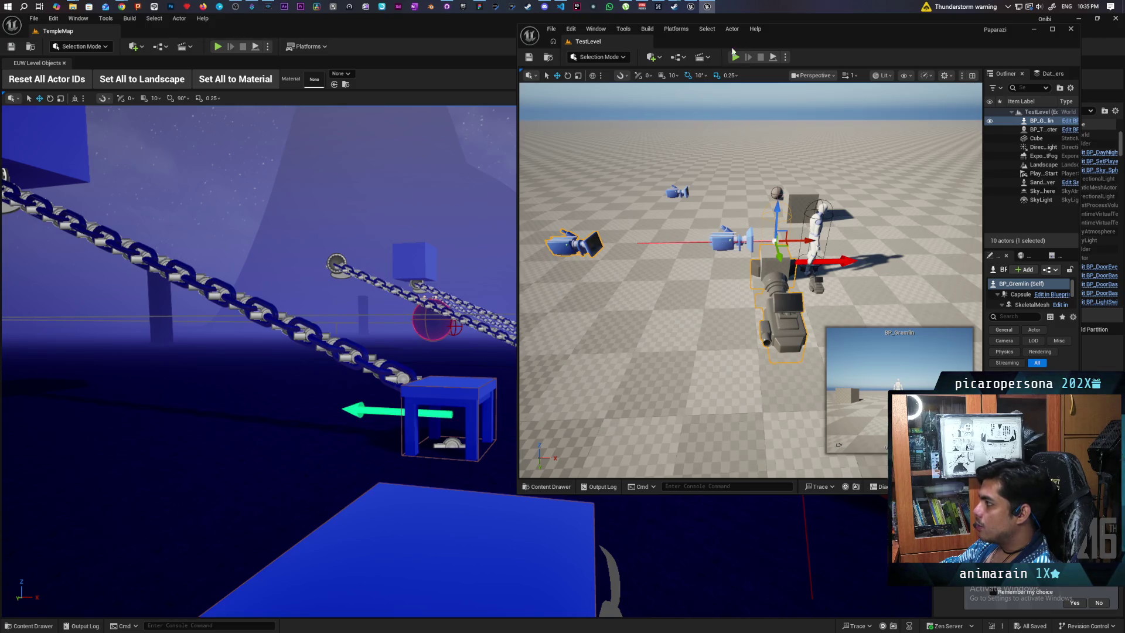
{"action": "left_click", "coordinate": [735, 58]}
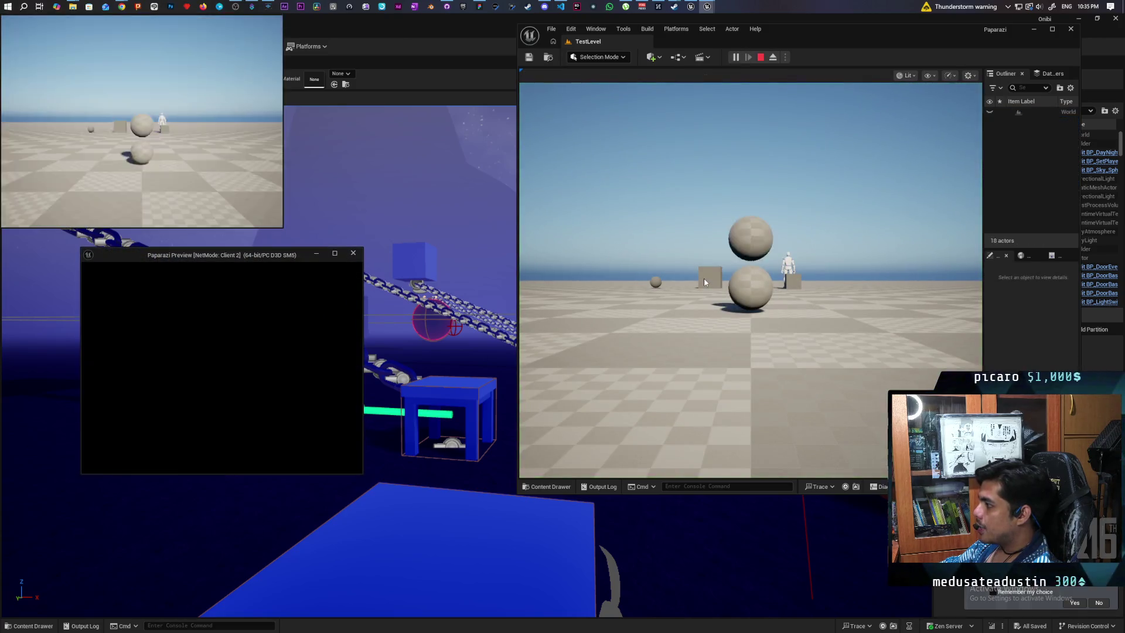